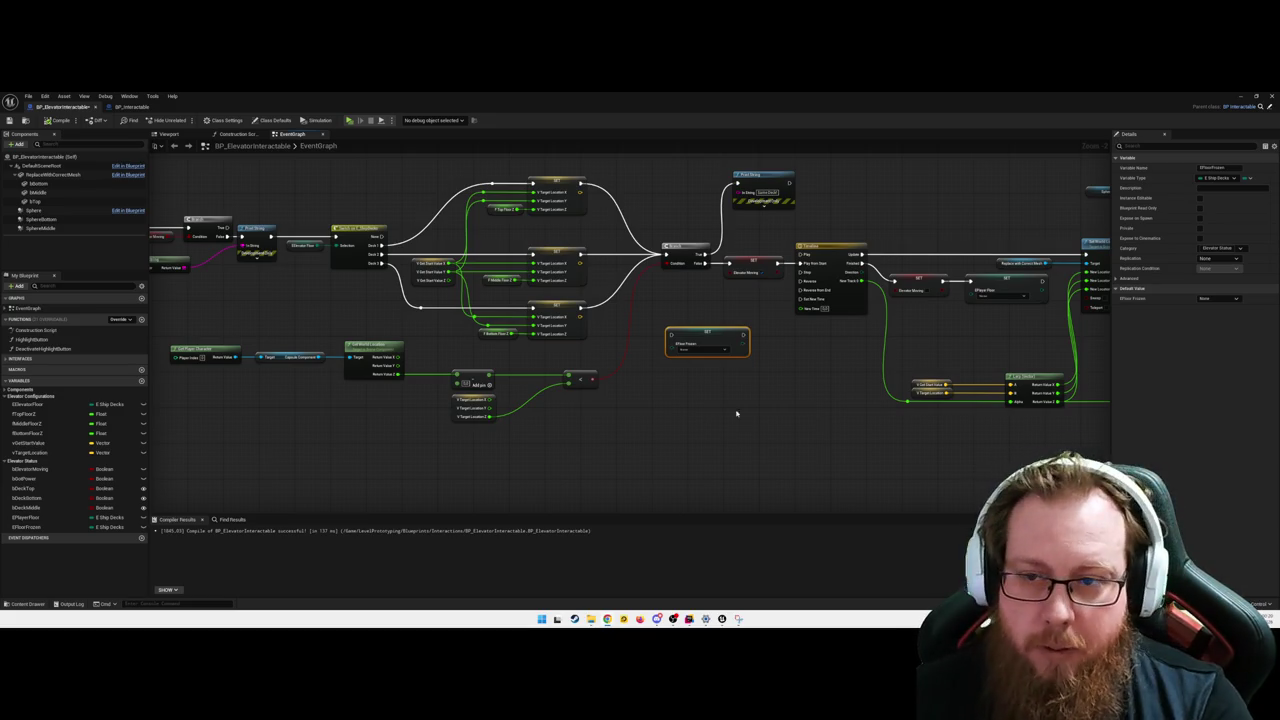
# - Delete the SET bFloorFrozen node and pan left to the commented groups
pyautogui.moveTo(709, 441); pyautogui.dragTo(708, 440)
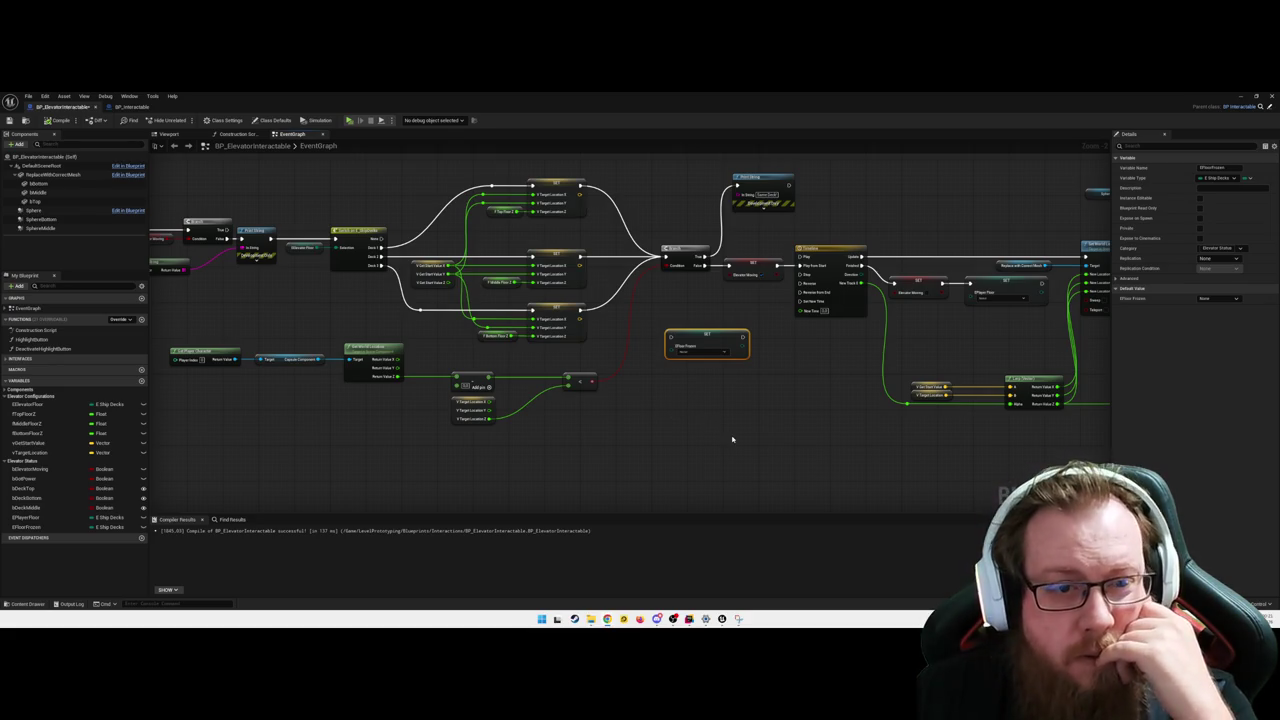
pyautogui.click(920, 320)
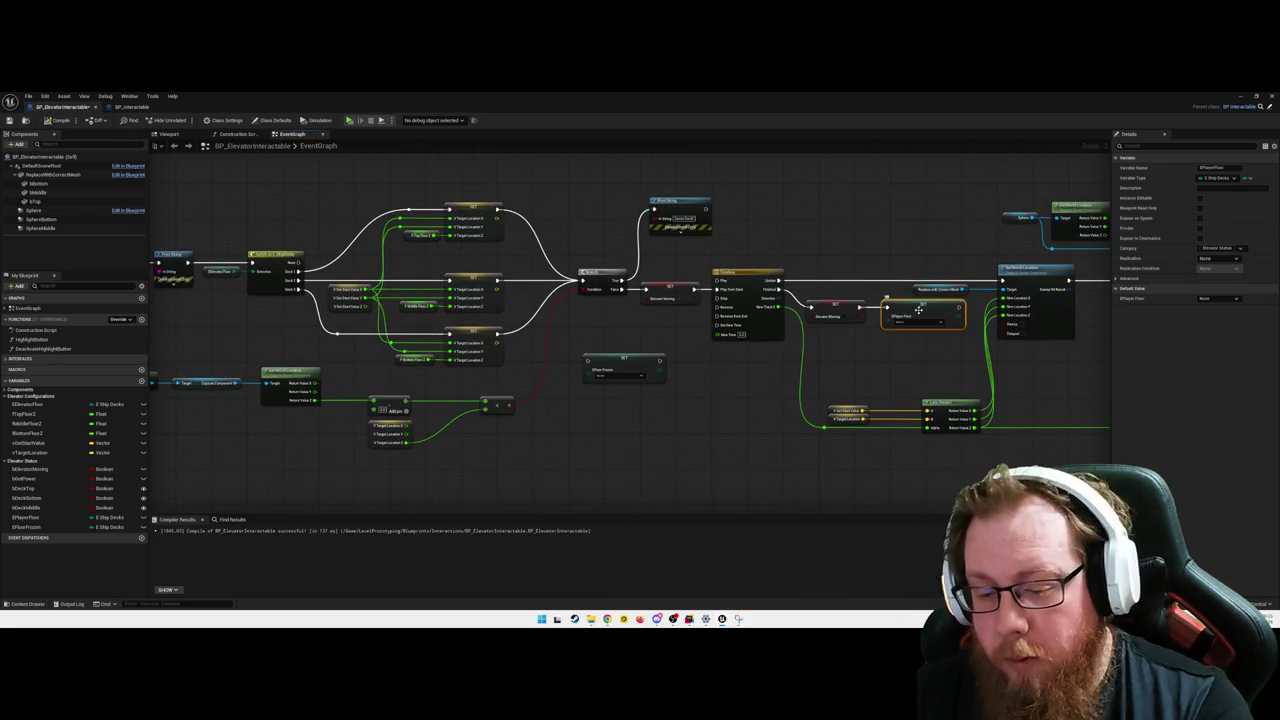
pyautogui.click(622, 362)
pyautogui.press('Delete')
pyautogui.moveTo(631, 434); pyautogui.dragTo(790, 410)
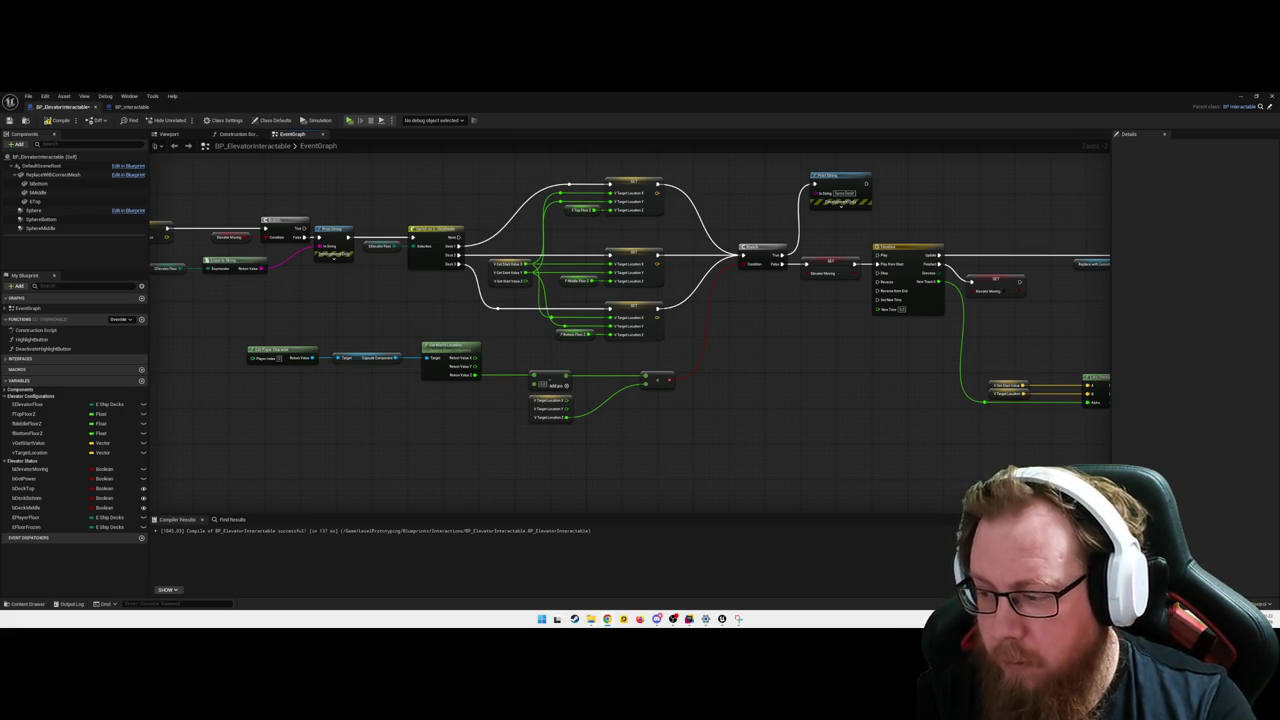
pyautogui.moveTo(990, 505)
pyautogui.mouseDown()
pyautogui.moveTo(691, 408)
pyautogui.moveTo(744, 347)
pyautogui.mouseUp()
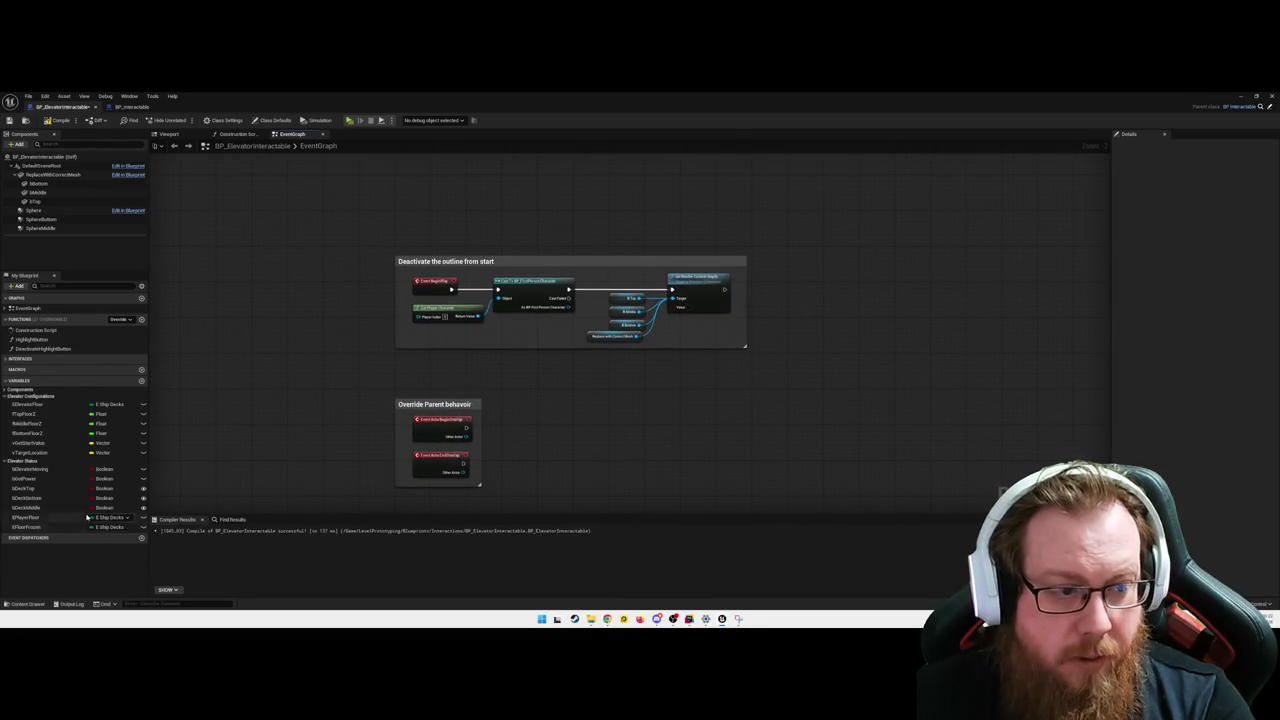
# - Delete the unused frozen-floor variable from My Blueprint
pyautogui.click(41, 526)
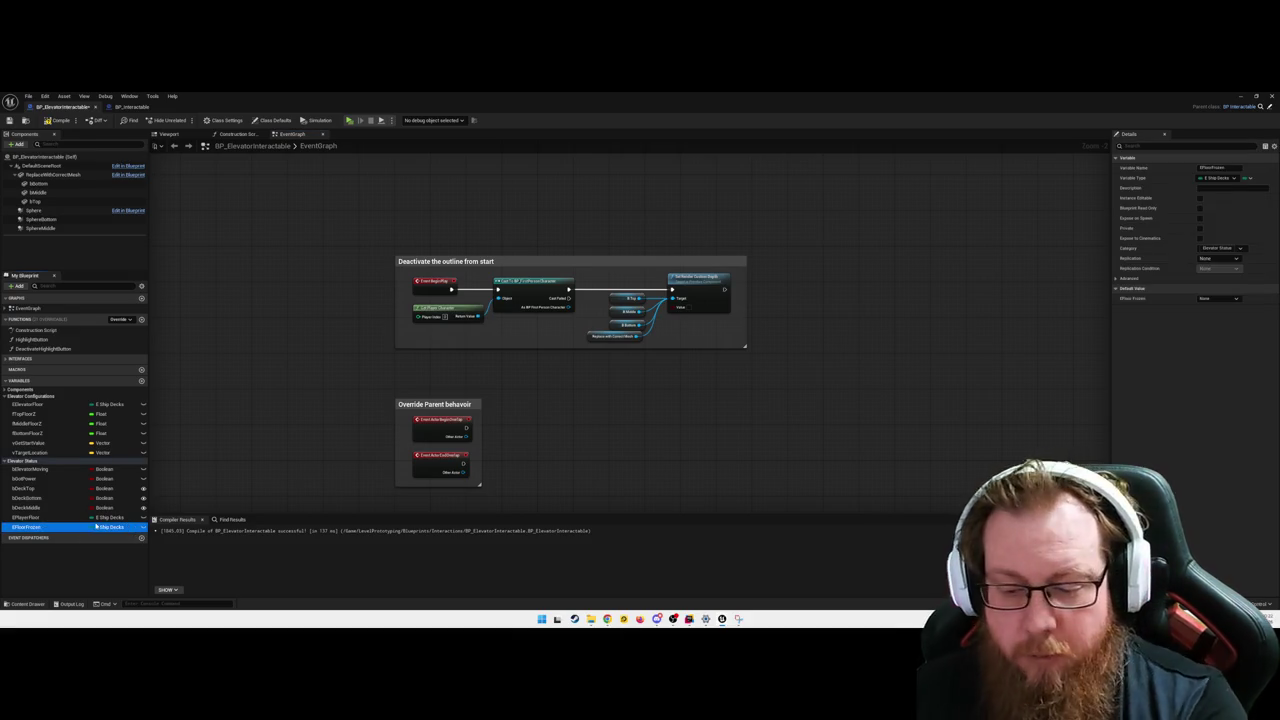
pyautogui.press('Delete')
pyautogui.click(26, 517)
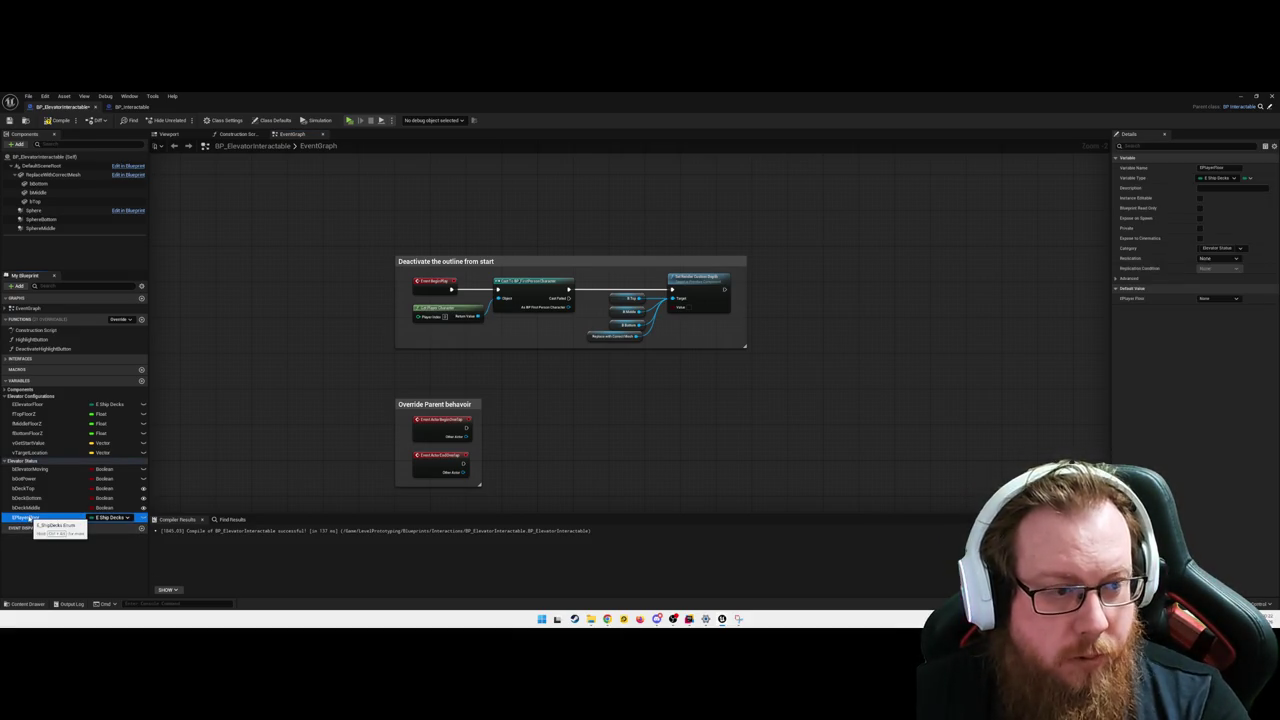
# - Rename EElevatorFloor to EElevatorTargetFloor and EPlayerFloor to EElevatorFloor, then recompile
pyautogui.click(118, 405)
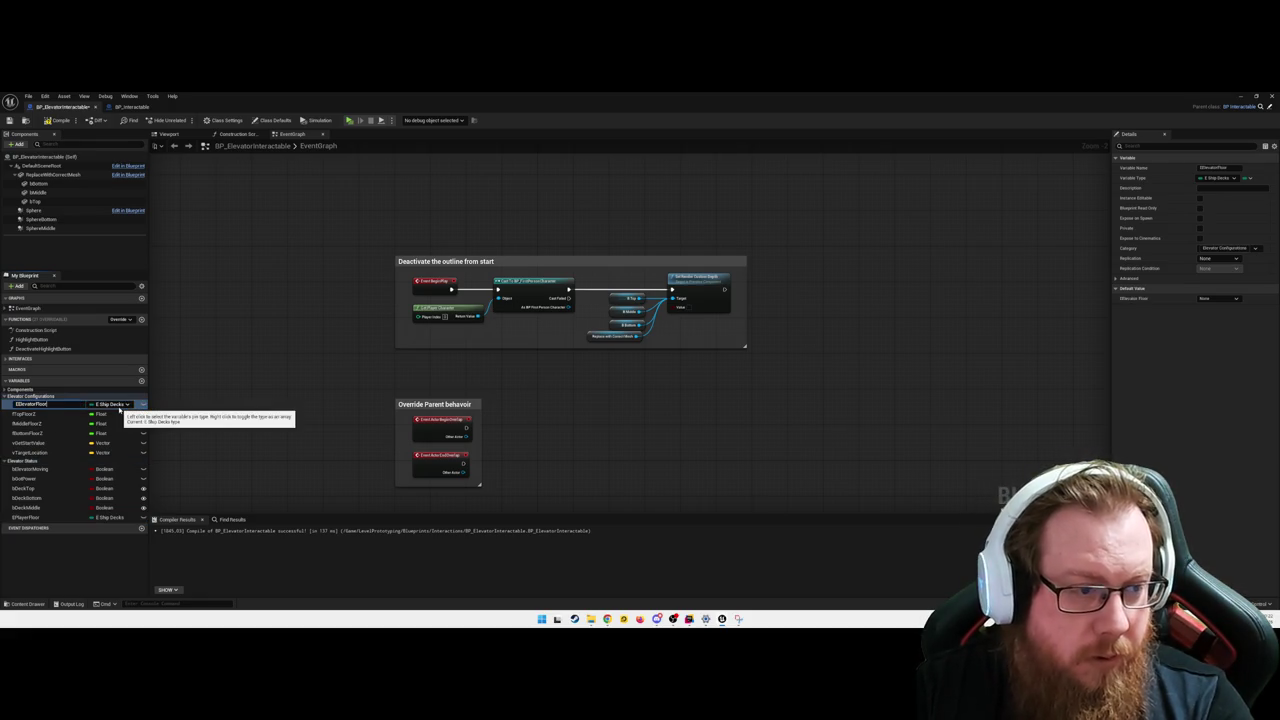
pyautogui.write('Target')
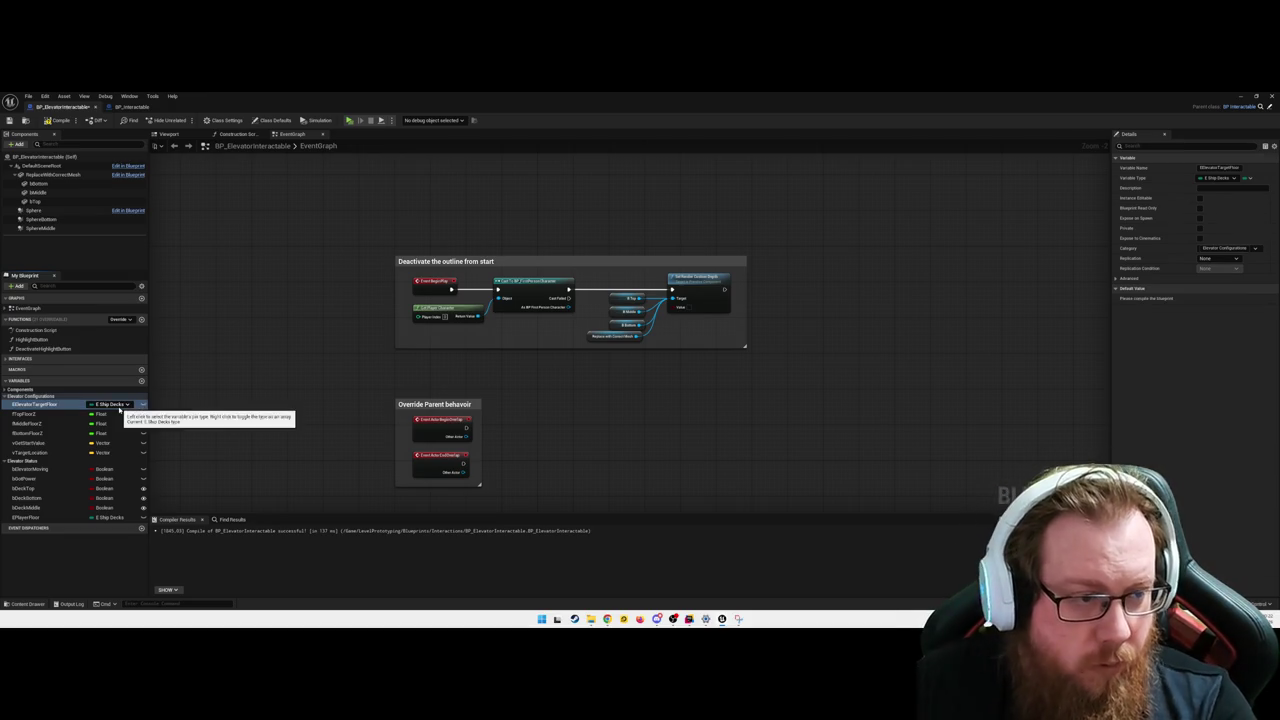
pyautogui.doubleClick(55, 517)
pyautogui.press('End')
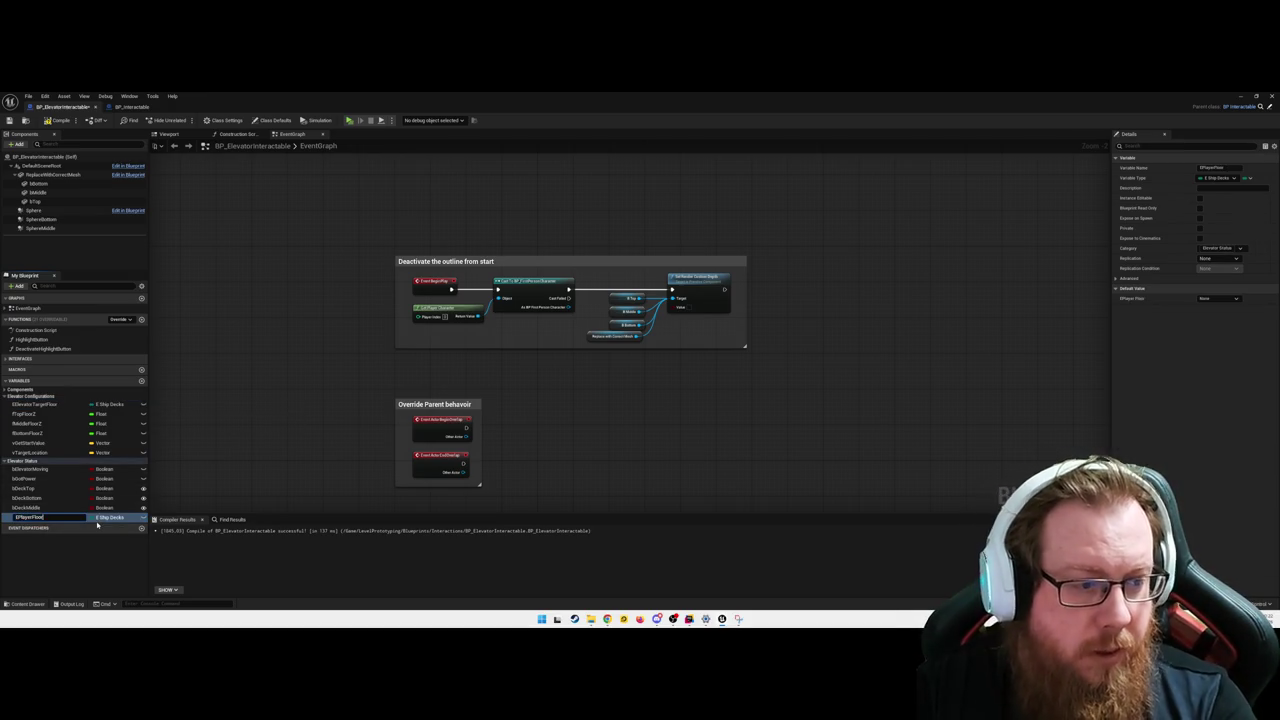
pyautogui.write('la')
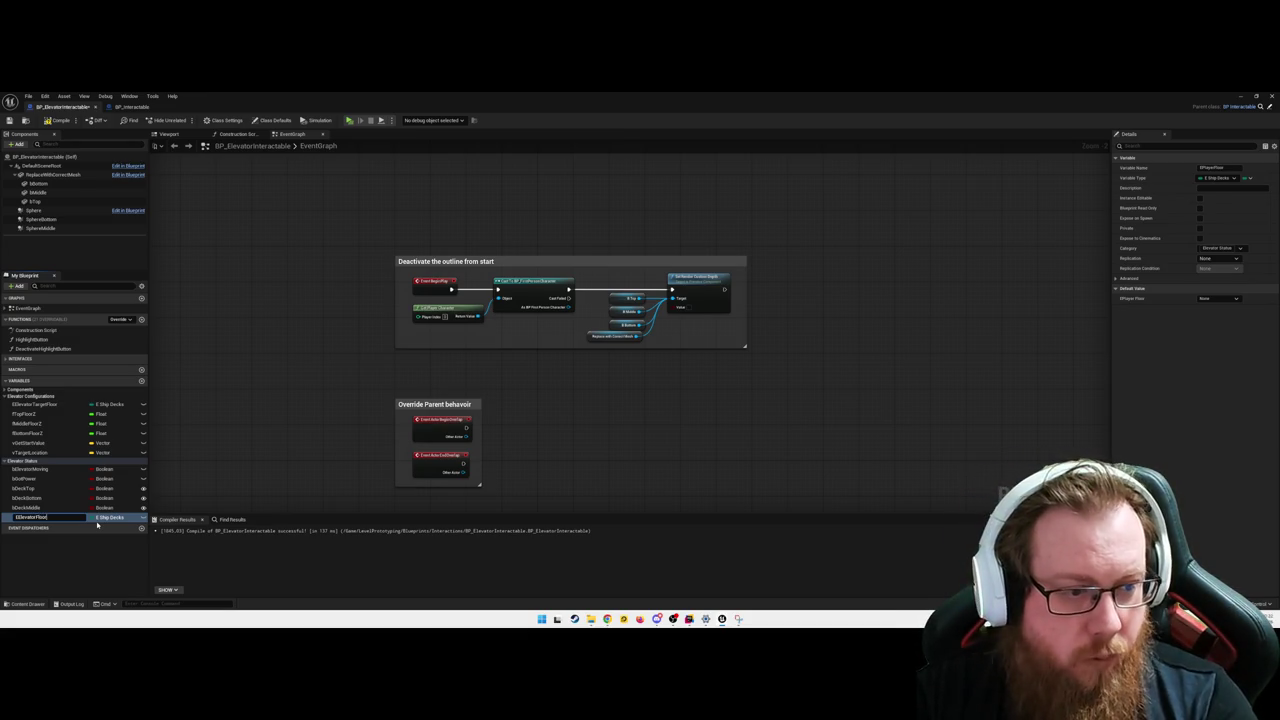
pyautogui.write('Floor')
pyautogui.press('Return')
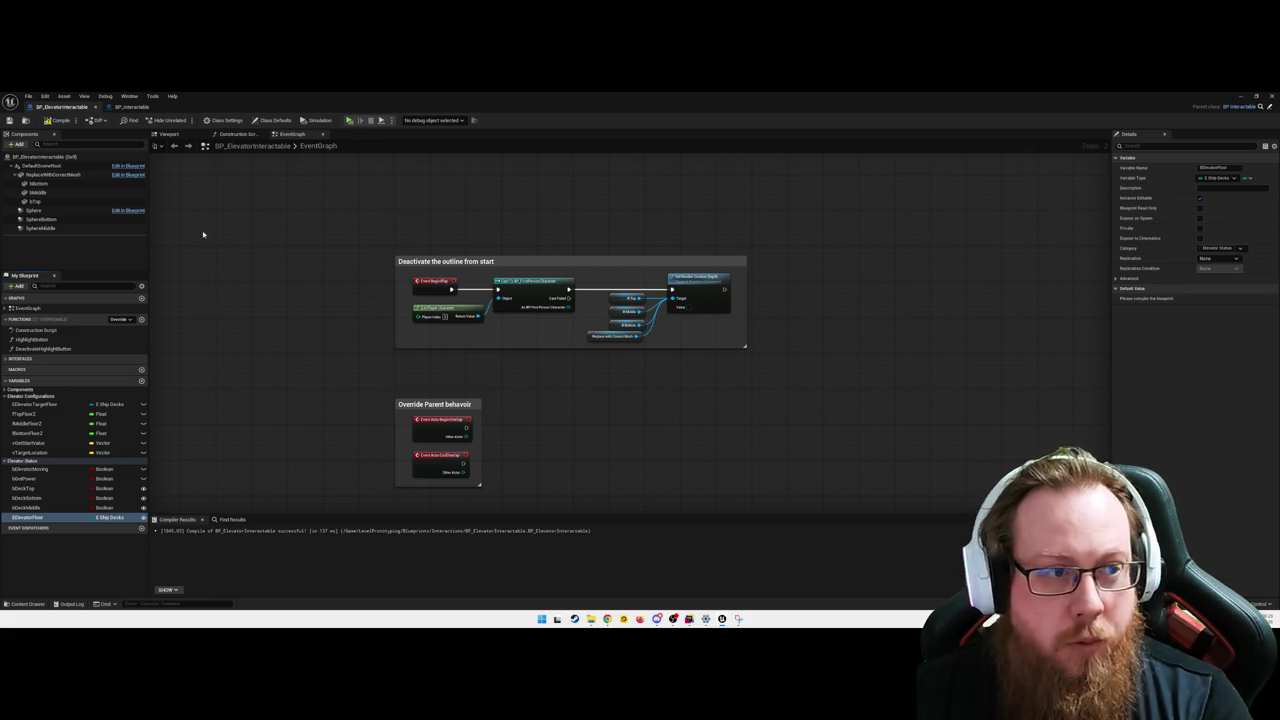
pyautogui.click(57, 120)
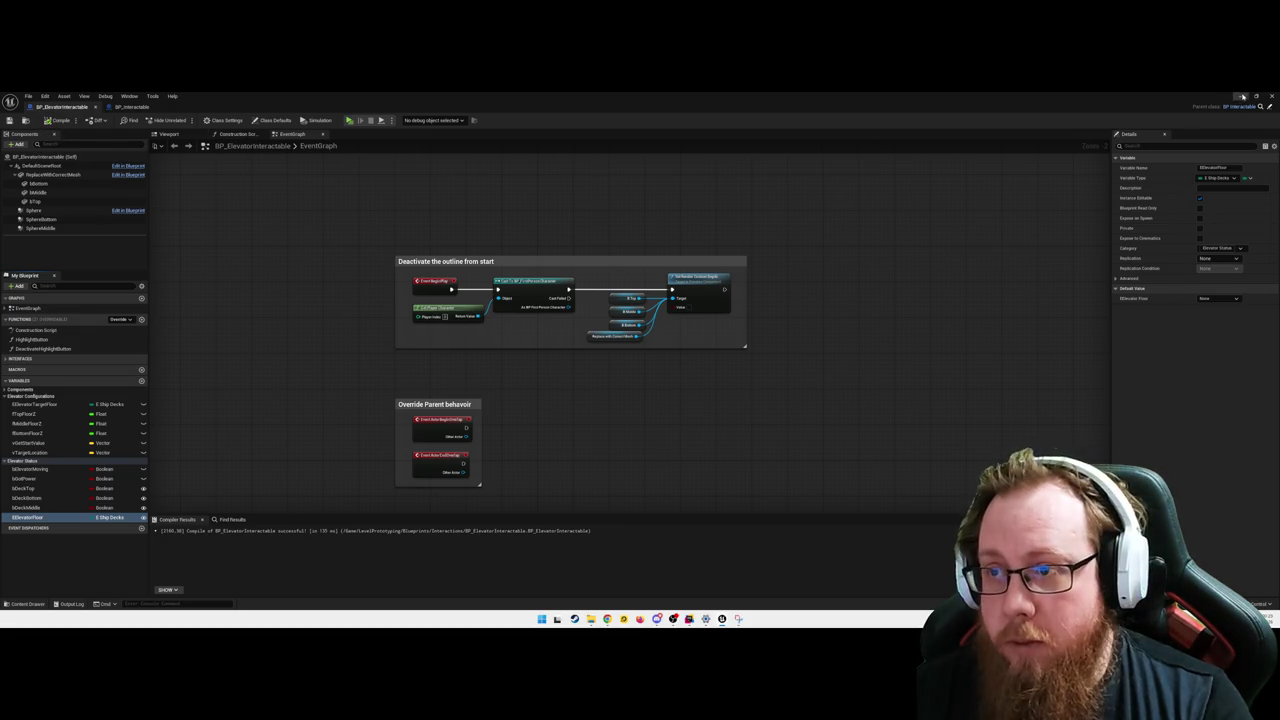
# - Set the placed elevator actor's floor to Deck1 in the level, then return to the blueprint
pyautogui.click(1242, 95)
pyautogui.click(1212, 516)
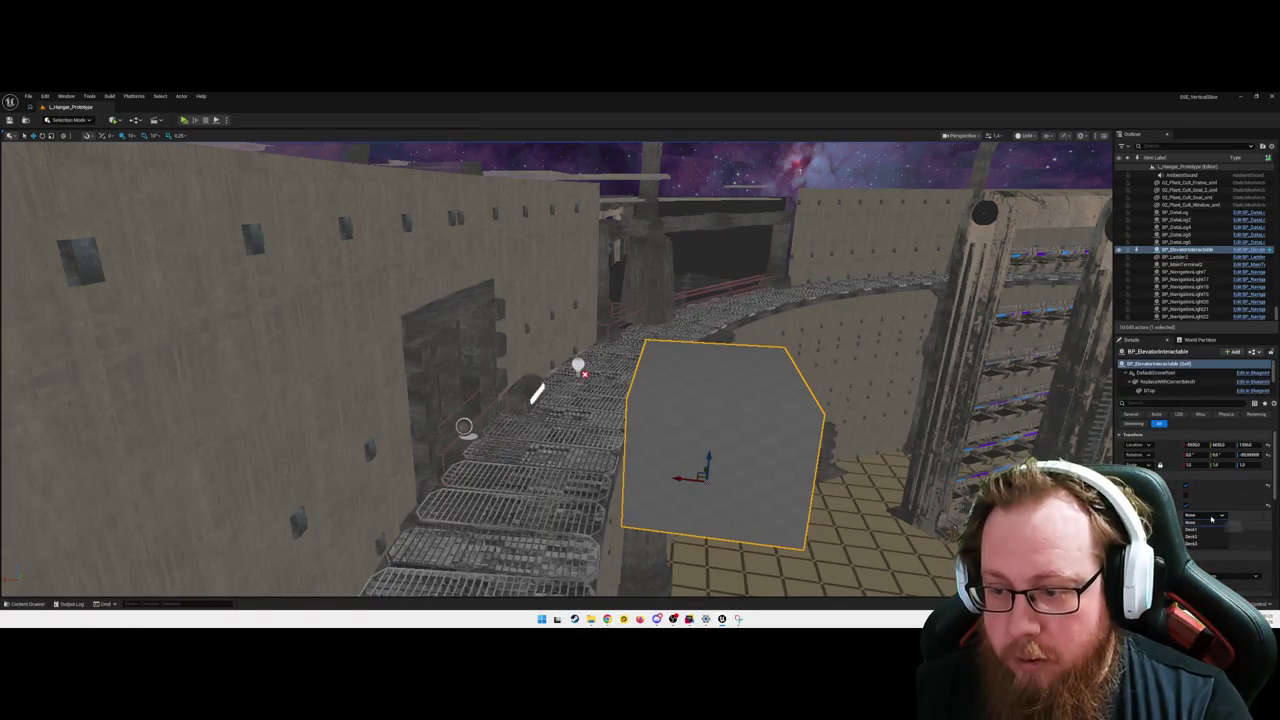
pyautogui.click(1212, 529)
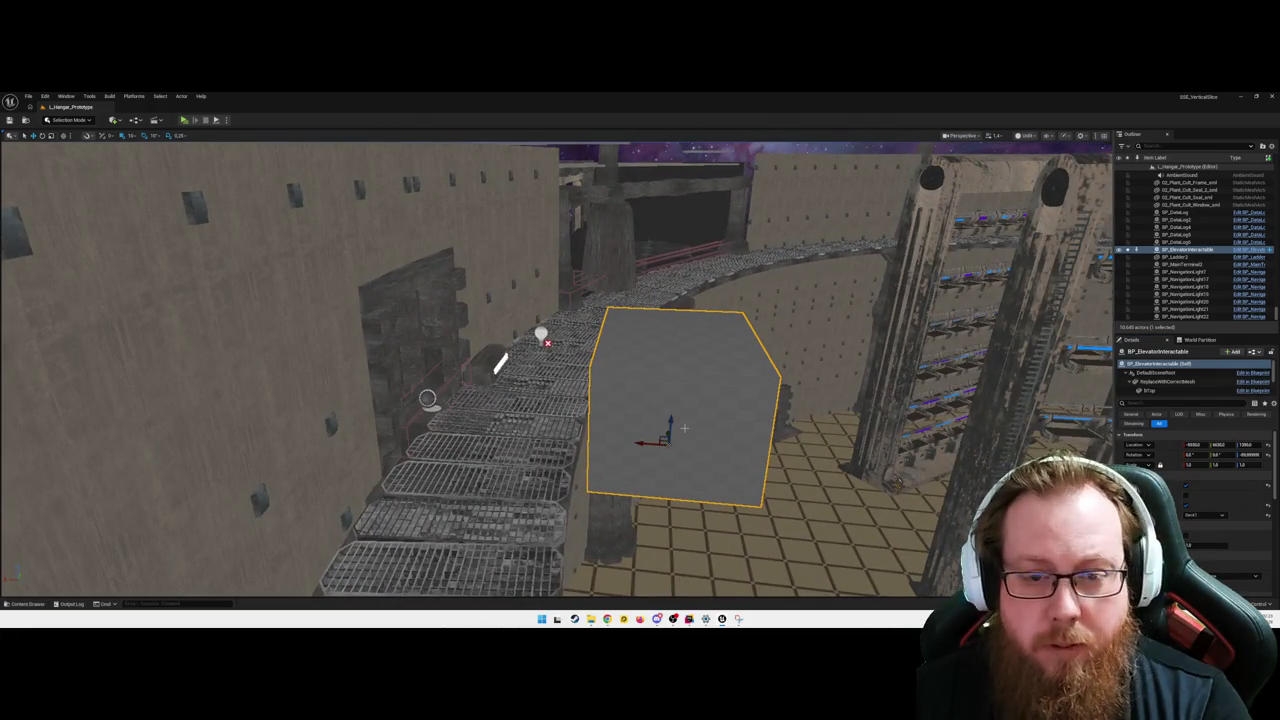
pyautogui.hotkey('ctrl', 'e')
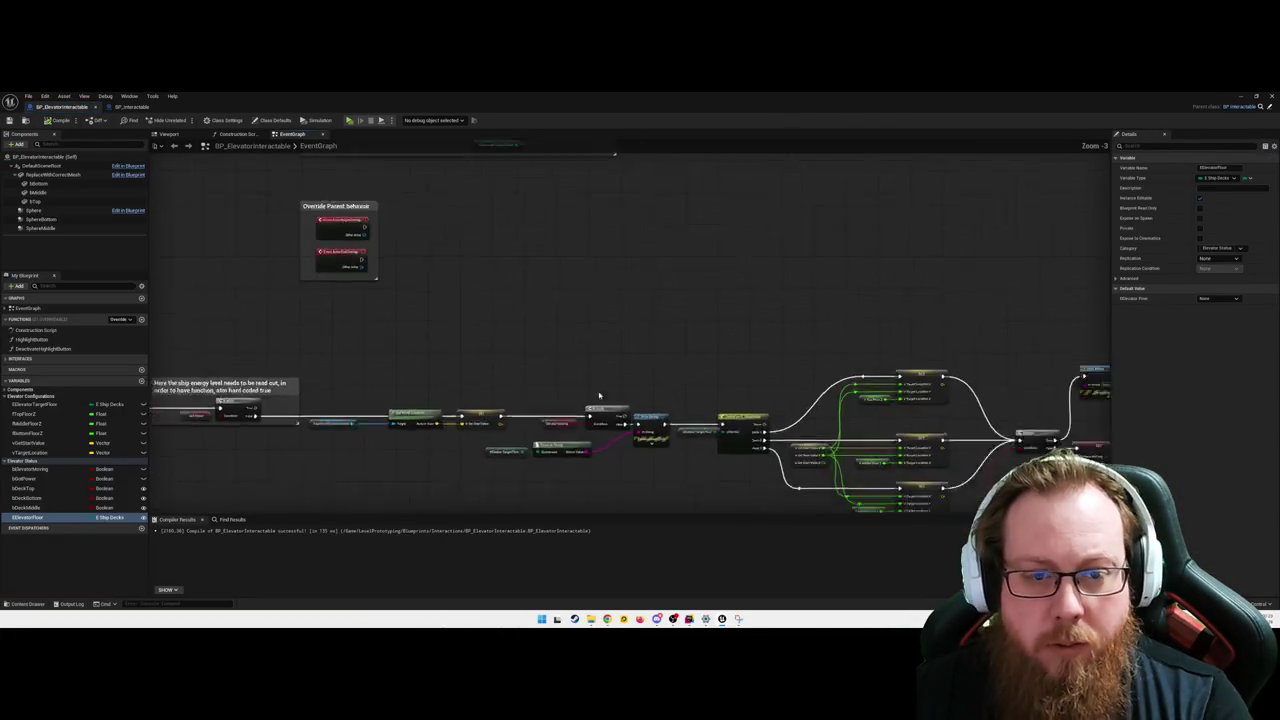
# - Replace the player-position check nodes with EElevatorFloor and EElevatorTargetFloor getters
pyautogui.moveTo(684, 447)
pyautogui.mouseDown()
pyautogui.moveTo(327, 298)
pyautogui.moveTo(337, 310)
pyautogui.mouseUp()
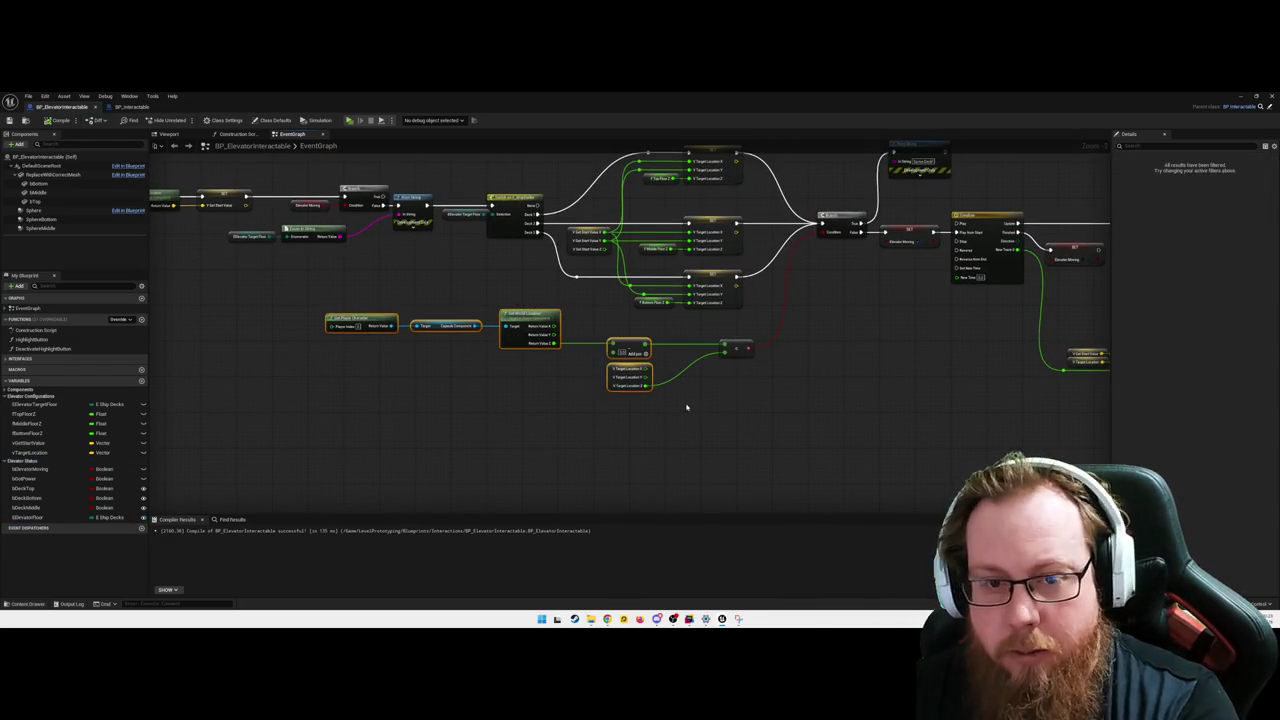
pyautogui.press('Delete')
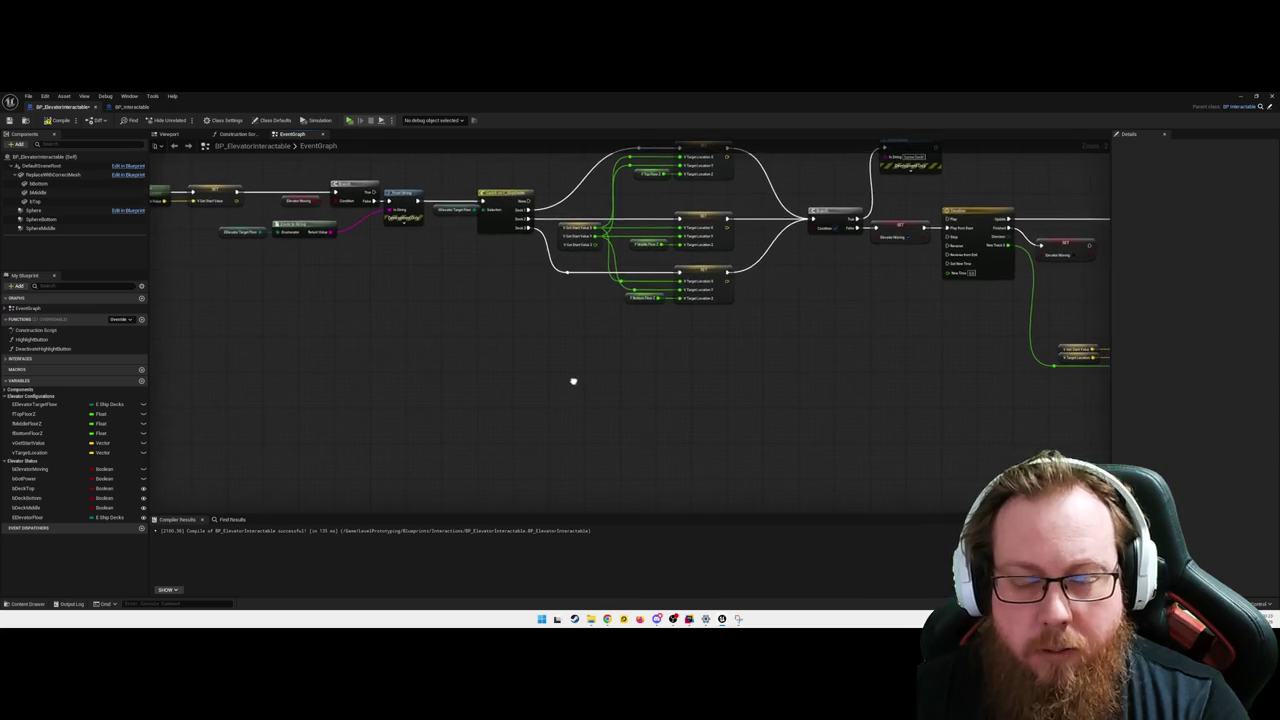
pyautogui.moveTo(30, 517); pyautogui.dragTo(544, 372)
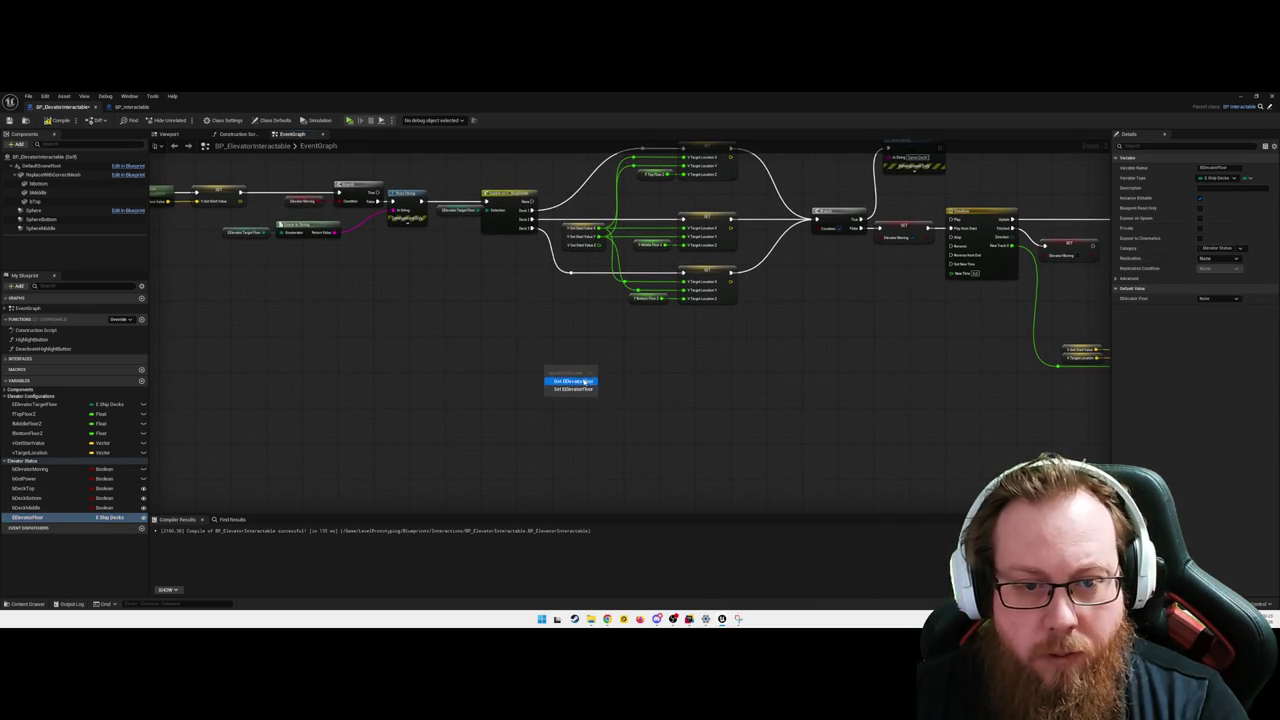
pyautogui.click(573, 381)
pyautogui.moveTo(34, 404); pyautogui.dragTo(548, 390)
pyautogui.click(582, 402)
# - Move the two floor getters left and up, below the interact event chain
pyautogui.moveTo(653, 414); pyautogui.dragTo(623, 412)
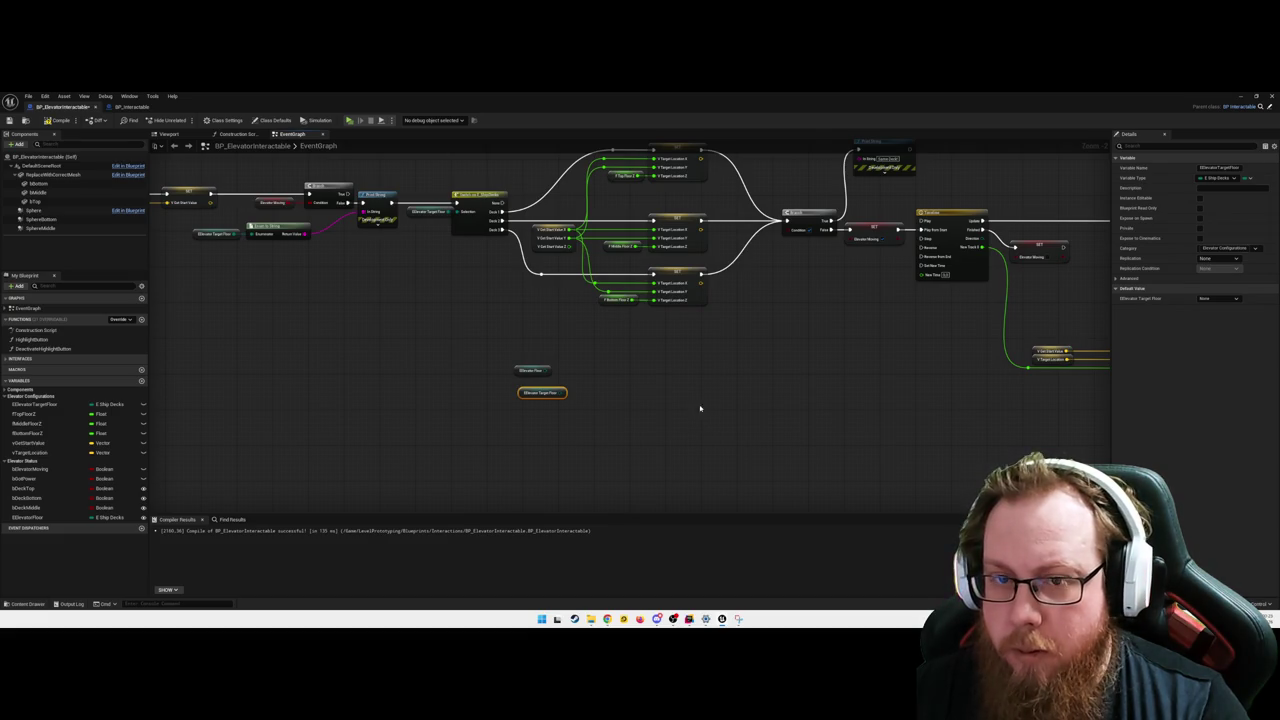
pyautogui.moveTo(655, 398); pyautogui.dragTo(803, 437)
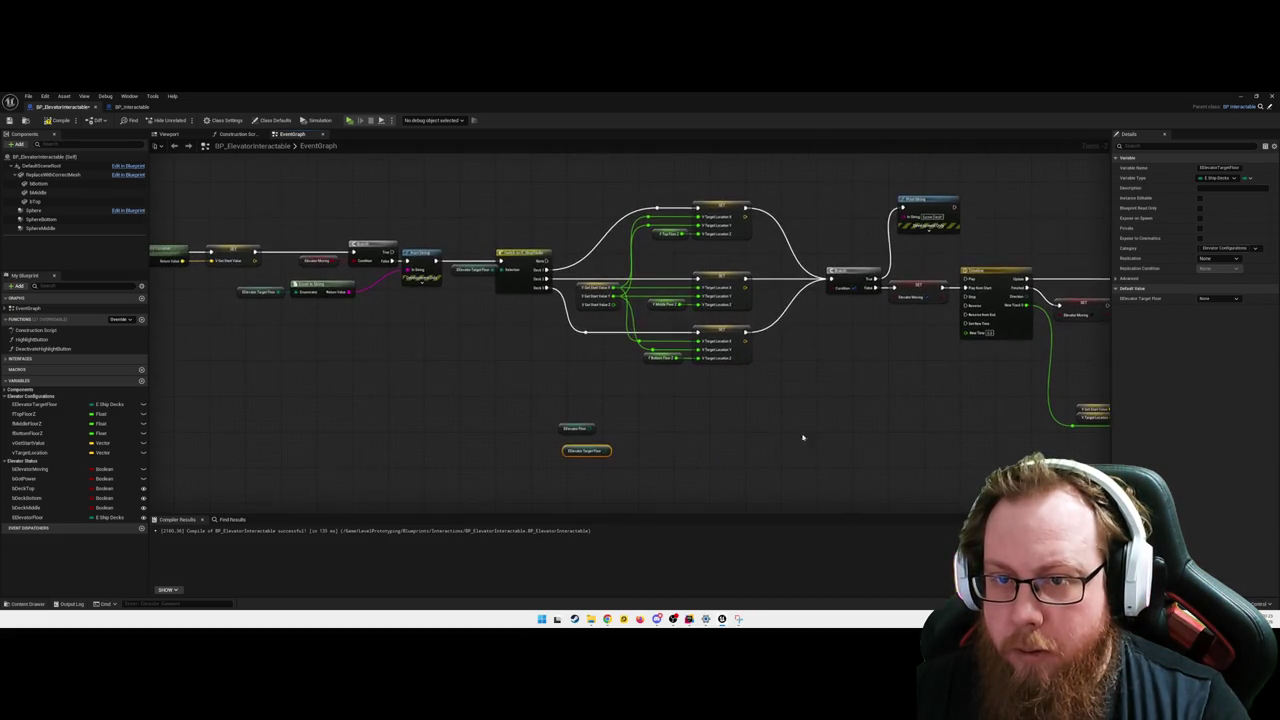
pyautogui.moveTo(803, 391); pyautogui.dragTo(875, 279)
pyautogui.moveTo(752, 455)
pyautogui.mouseDown()
pyautogui.moveTo(603, 423)
pyautogui.moveTo(707, 432)
pyautogui.mouseUp()
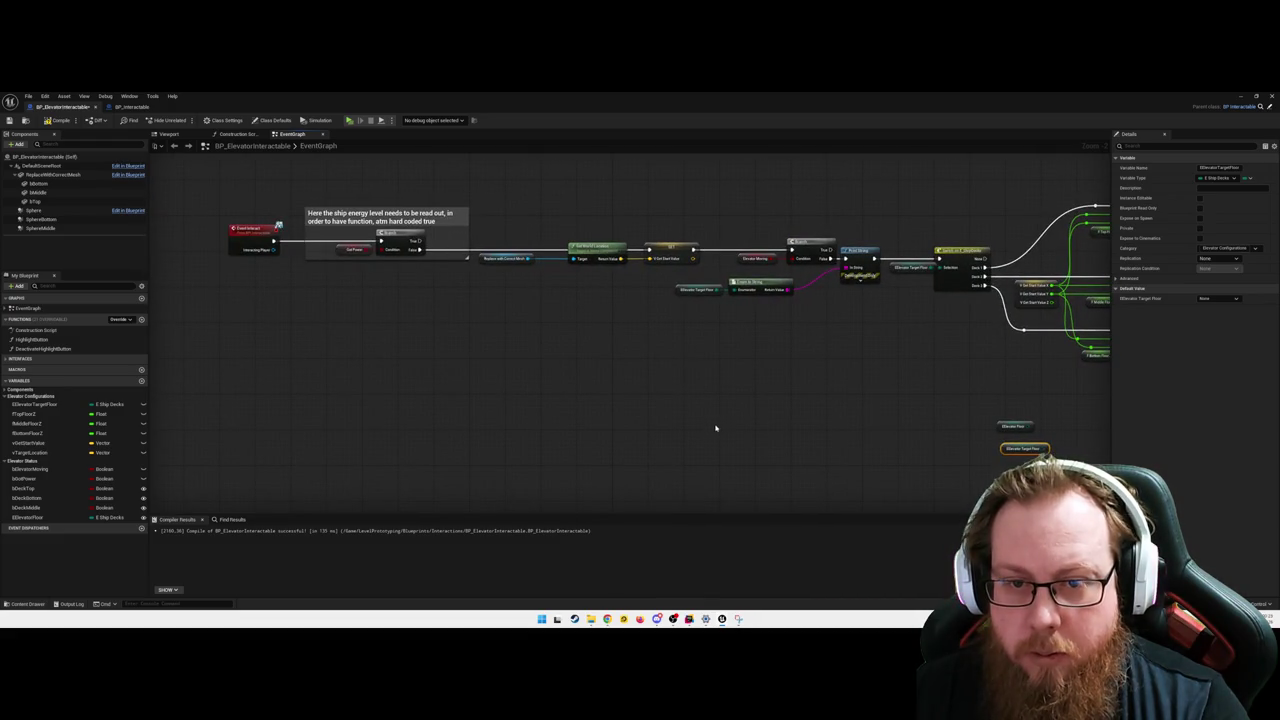
pyautogui.moveTo(785, 415); pyautogui.dragTo(696, 413)
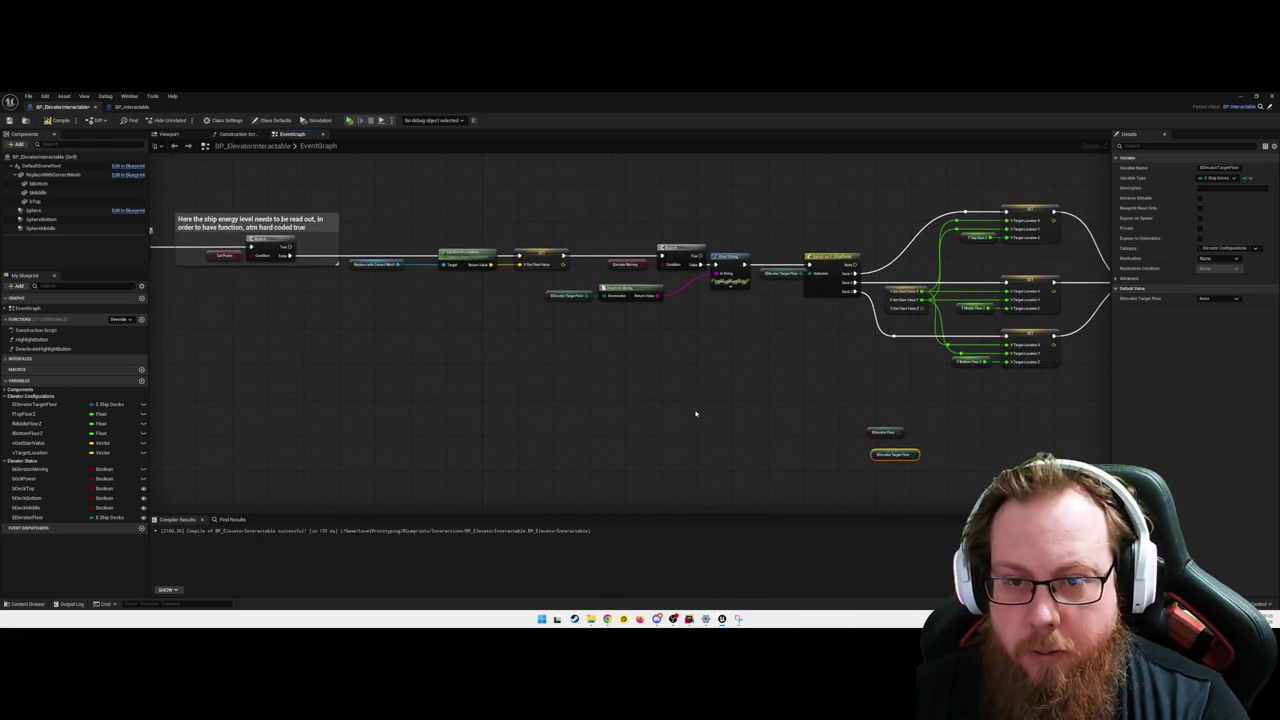
pyautogui.click(777, 314)
pyautogui.click(781, 311)
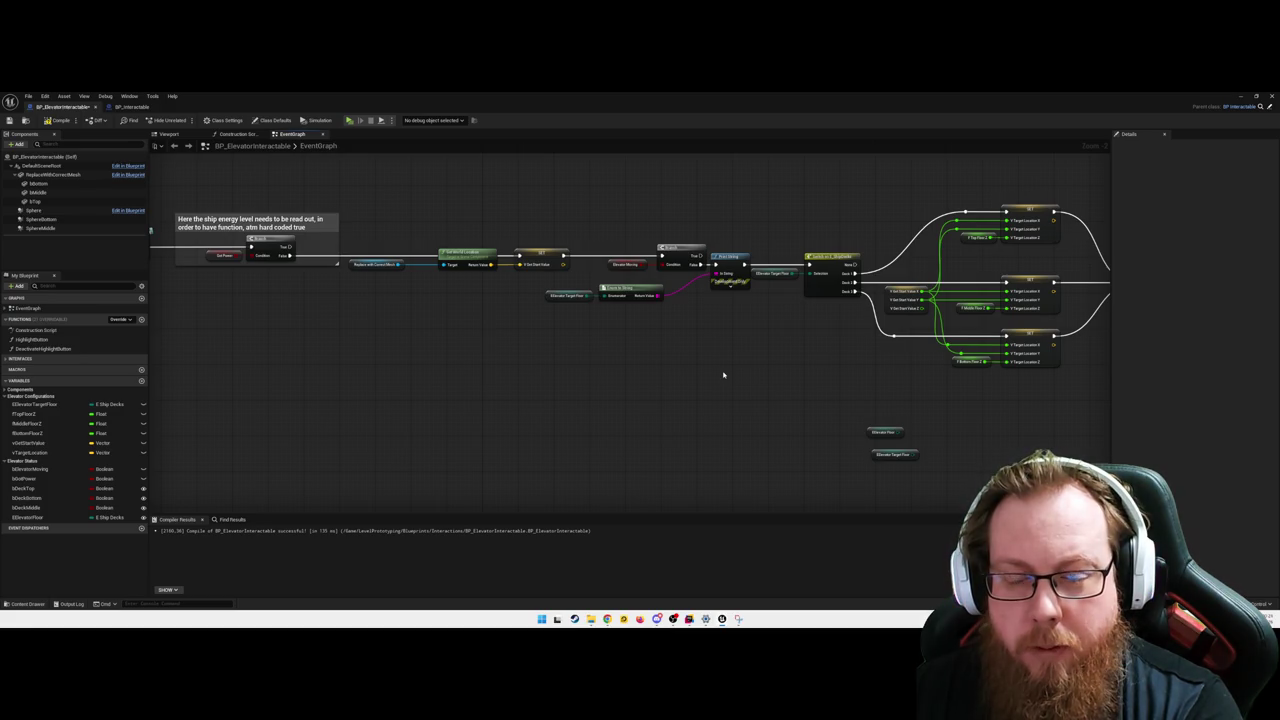
pyautogui.moveTo(768, 396); pyautogui.dragTo(692, 379)
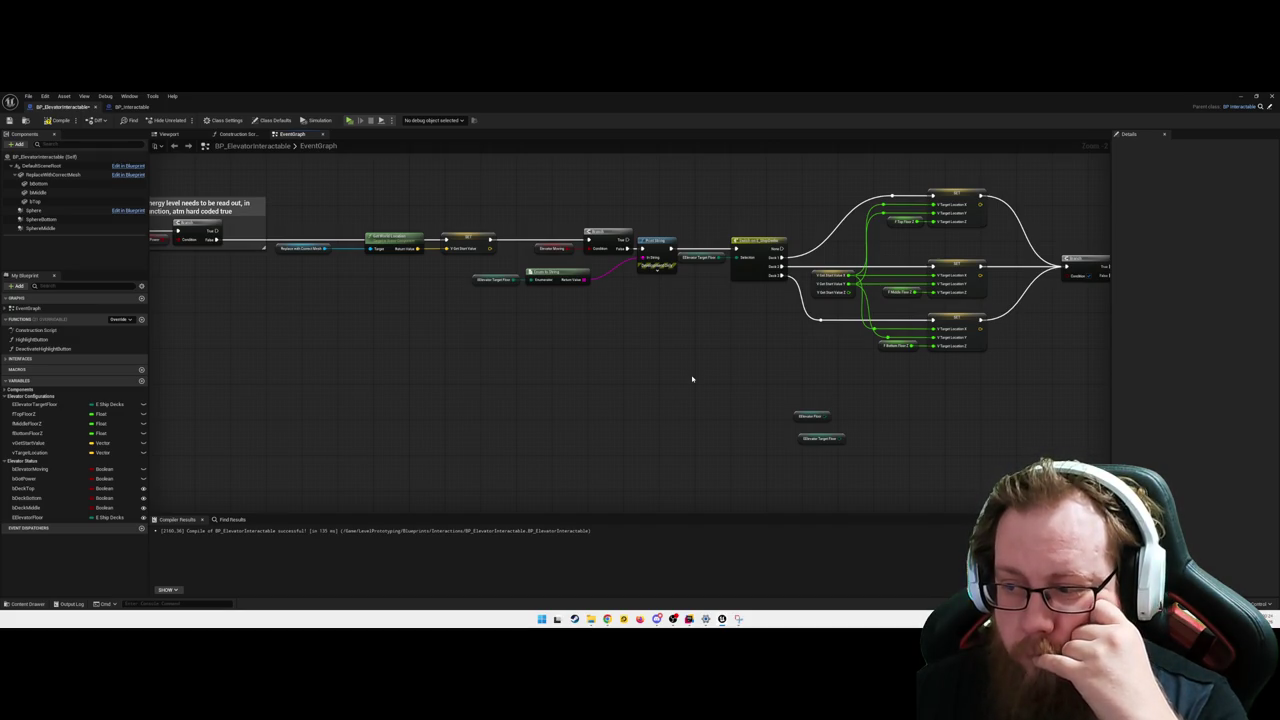
pyautogui.moveTo(600, 381)
pyautogui.mouseDown()
pyautogui.moveTo(903, 406)
pyautogui.moveTo(766, 397)
pyautogui.mouseUp()
pyautogui.moveTo(975, 385); pyautogui.dragTo(895, 435)
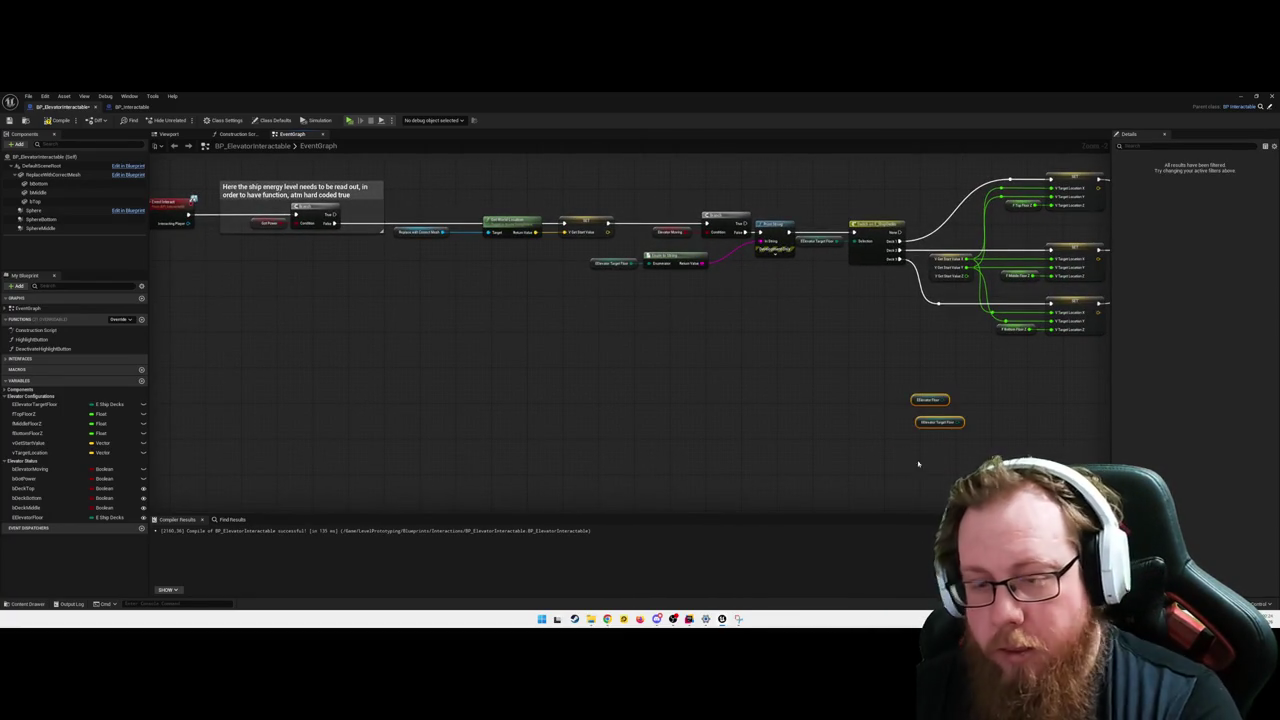
pyautogui.press('Left')
pyautogui.press('Left')
pyautogui.press('Left')
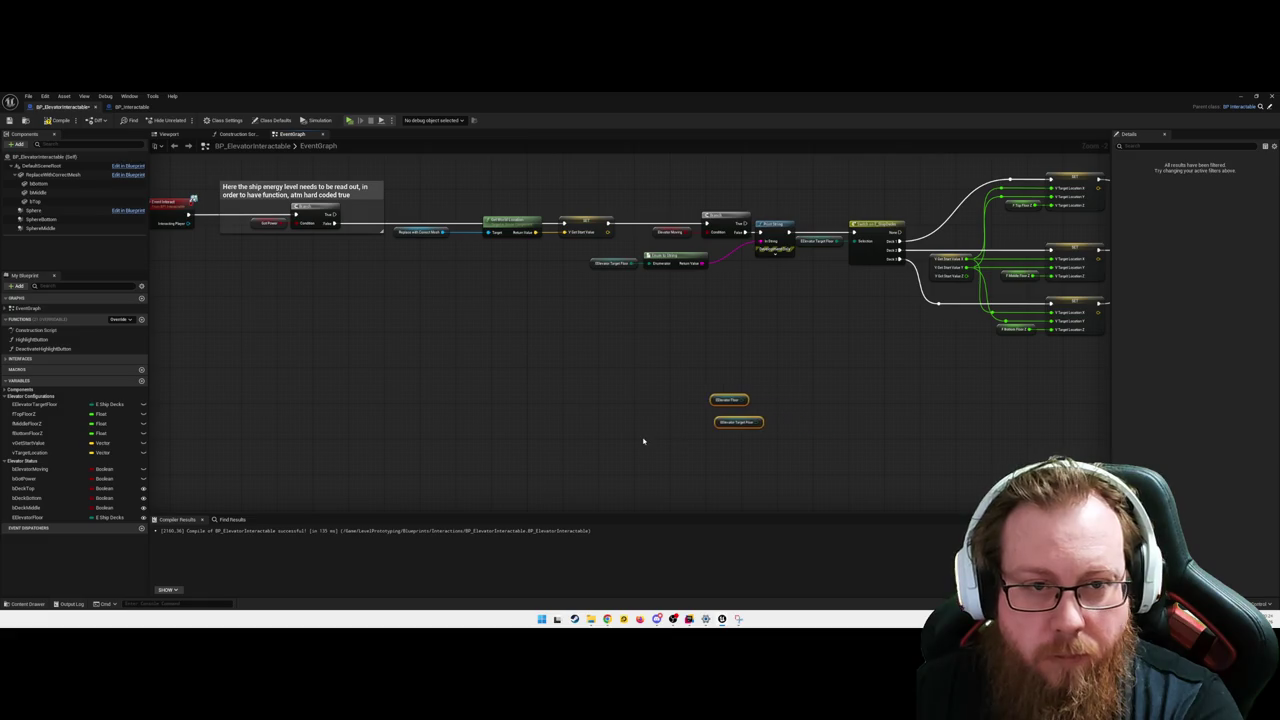
pyautogui.press('Left')
pyautogui.press('Left')
pyautogui.press('Left')
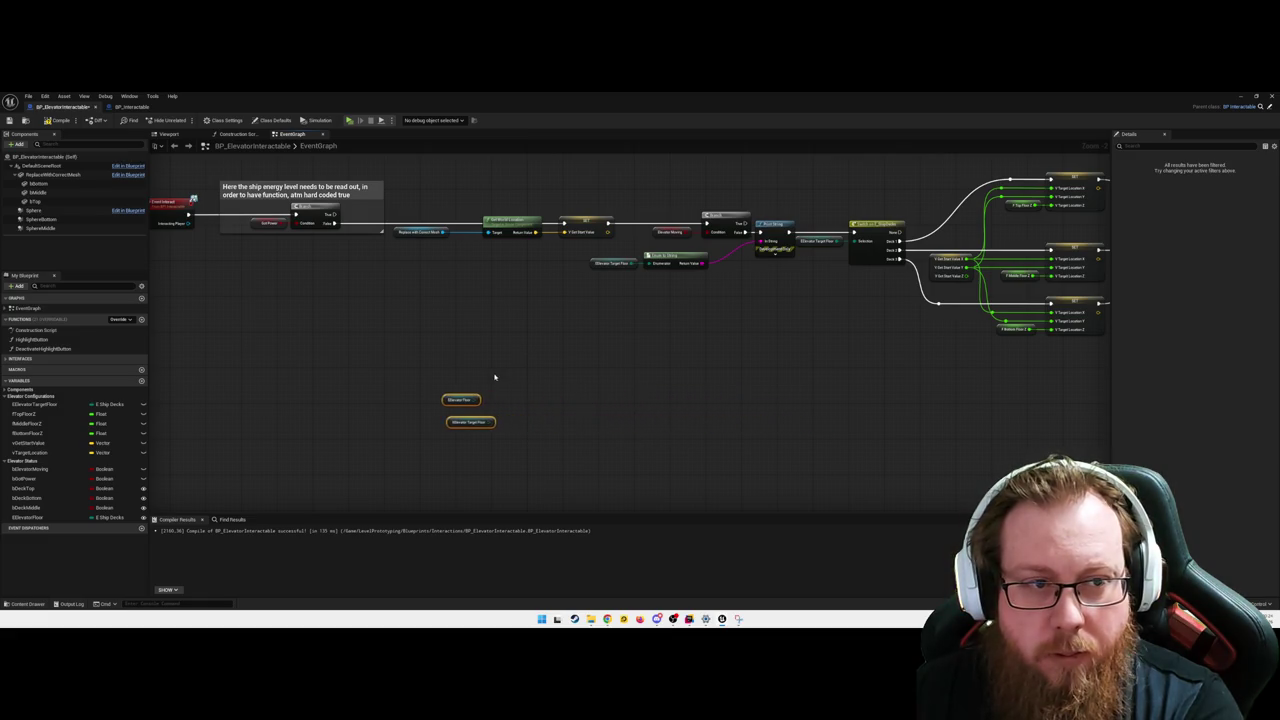
pyautogui.press('Up')
pyautogui.press('Up')
pyautogui.press('Up')
pyautogui.moveTo(477, 346); pyautogui.dragTo(569, 394)
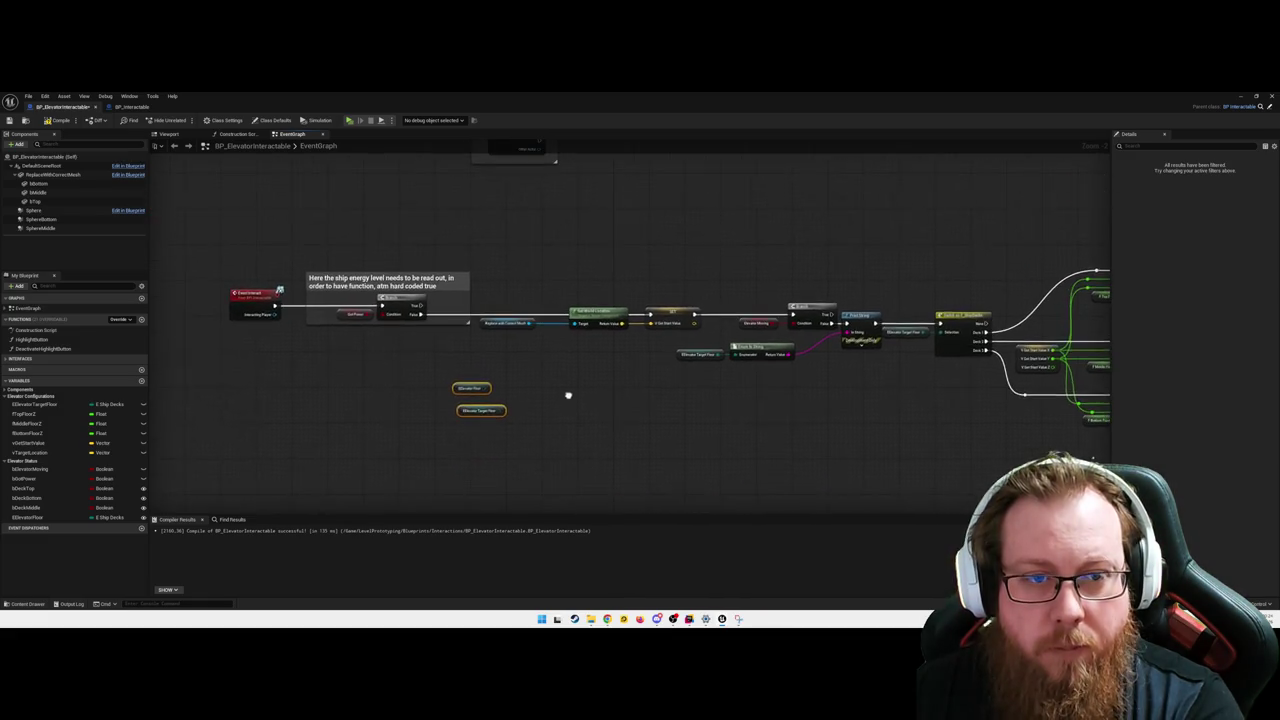
# - Inspect the Replace with Correct Mesh and Get Power nodes, cancelling a stray Branch wire
pyautogui.click(522, 323)
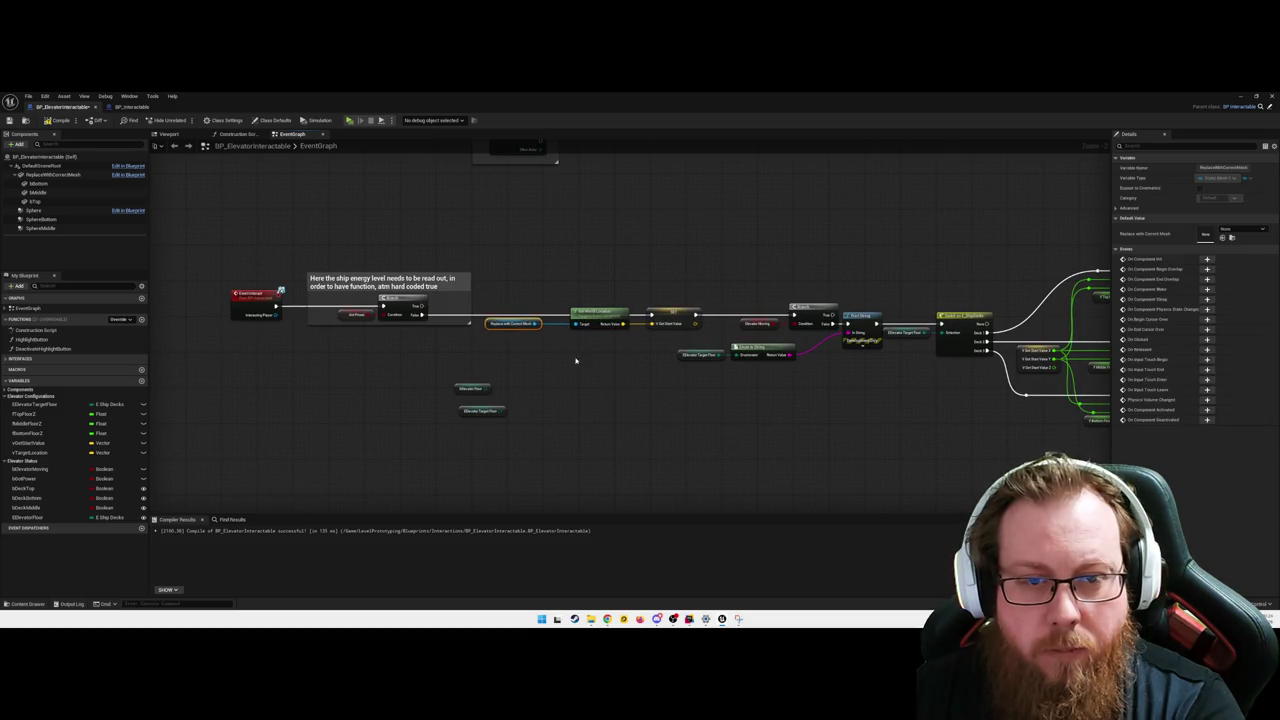
pyautogui.click(581, 360)
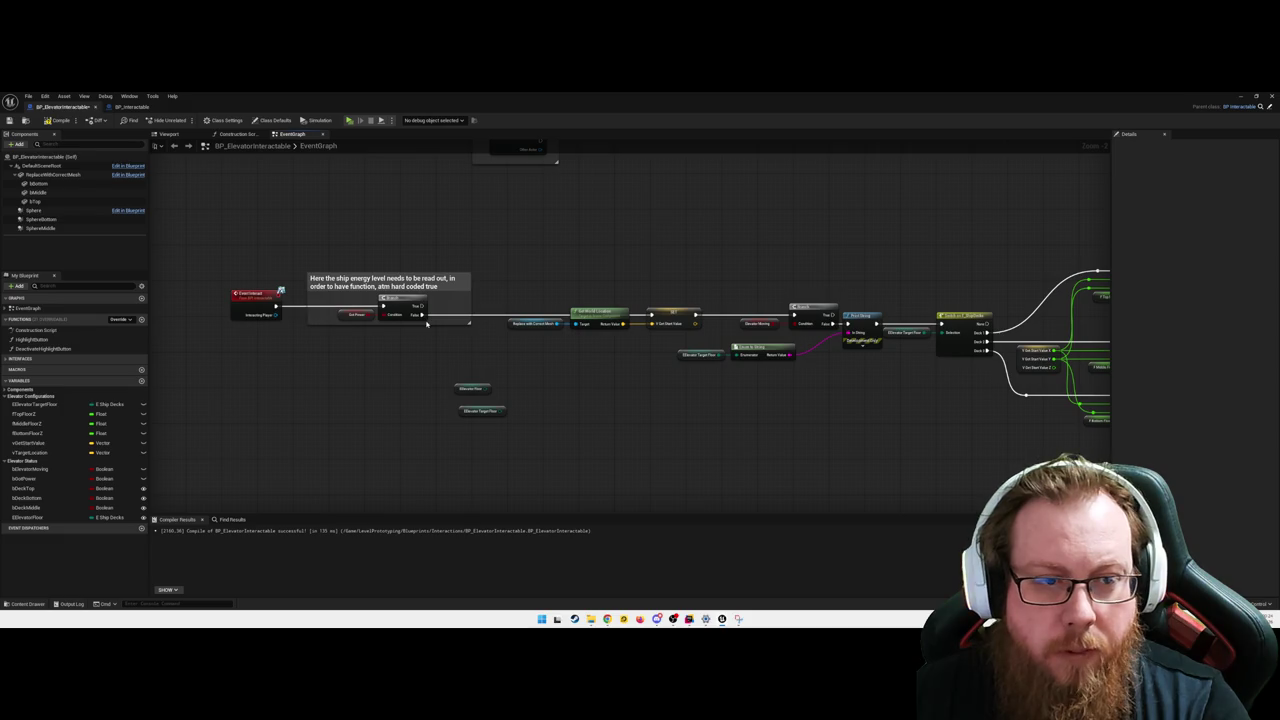
pyautogui.click(352, 317)
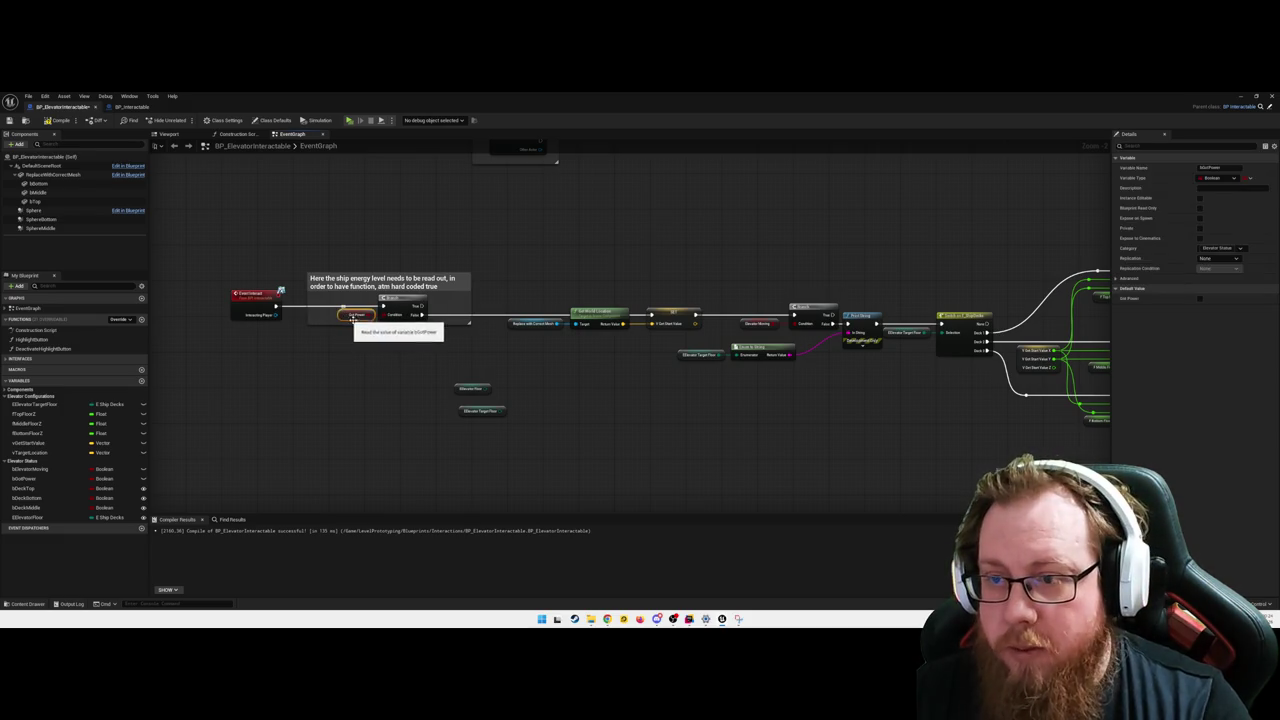
pyautogui.click(409, 354)
pyautogui.click(348, 318)
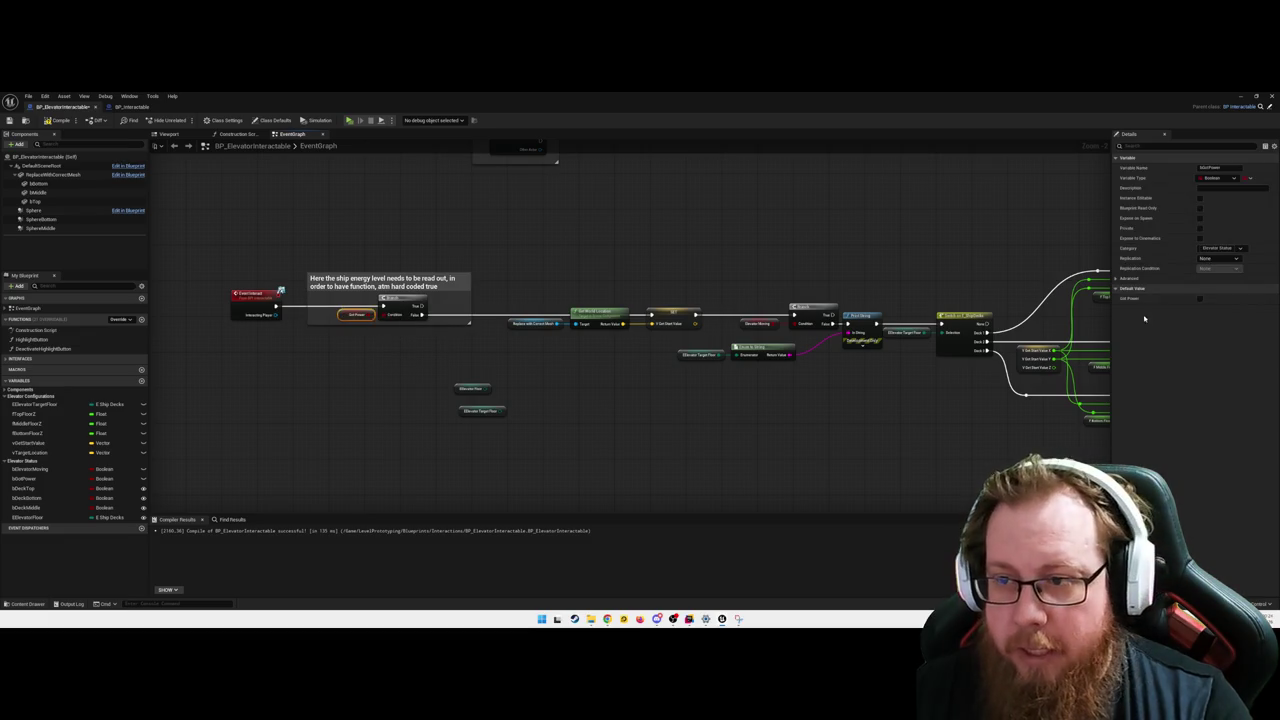
pyautogui.click(541, 421)
pyautogui.moveTo(490, 314)
pyautogui.mouseDown()
pyautogui.moveTo(570, 316)
pyautogui.moveTo(471, 317)
pyautogui.moveTo(651, 315)
pyautogui.mouseUp()
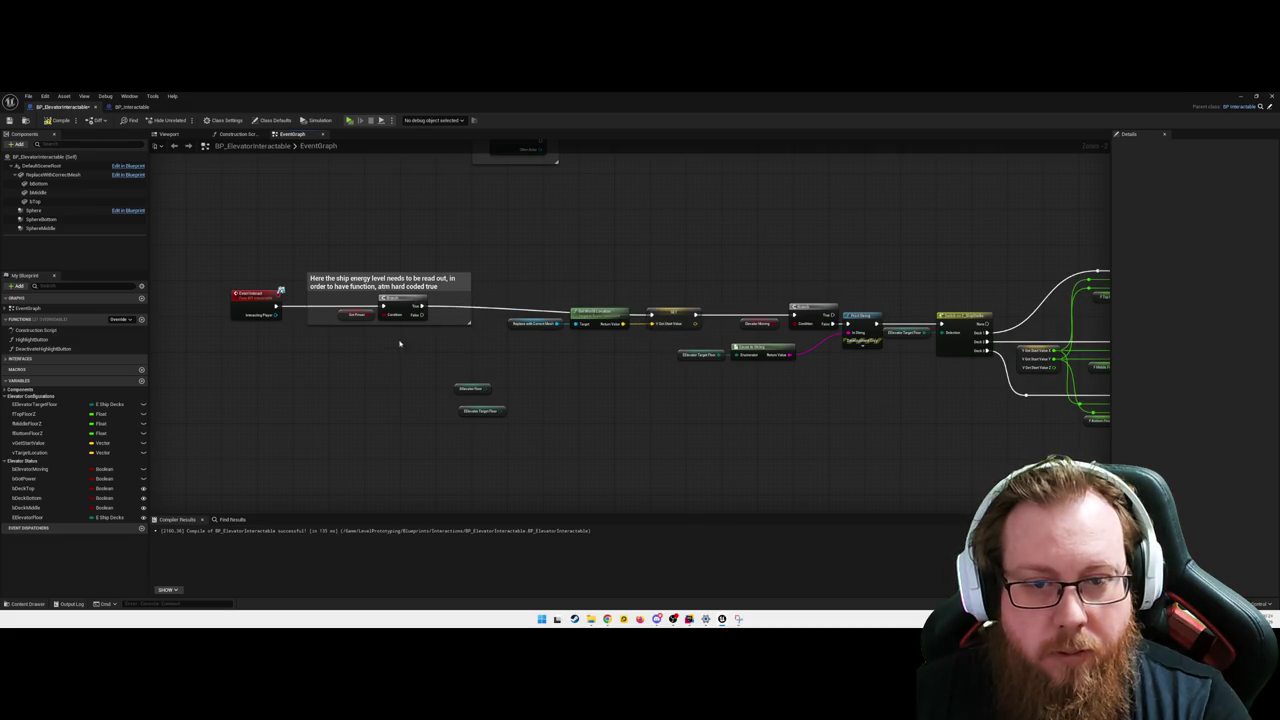
# - Move the energy-level comment group and its event node slightly lower
pyautogui.moveTo(387, 278); pyautogui.dragTo(232, 340)
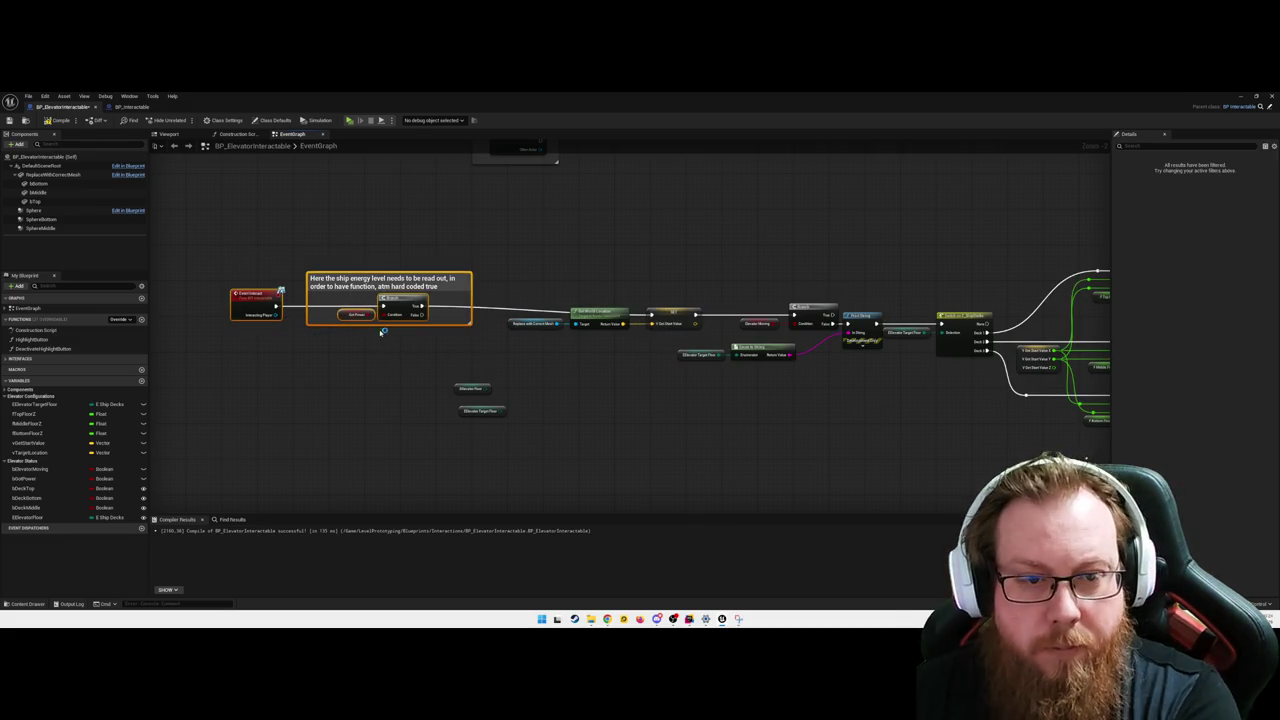
pyautogui.moveTo(377, 329); pyautogui.dragTo(376, 338)
pyautogui.click(356, 360)
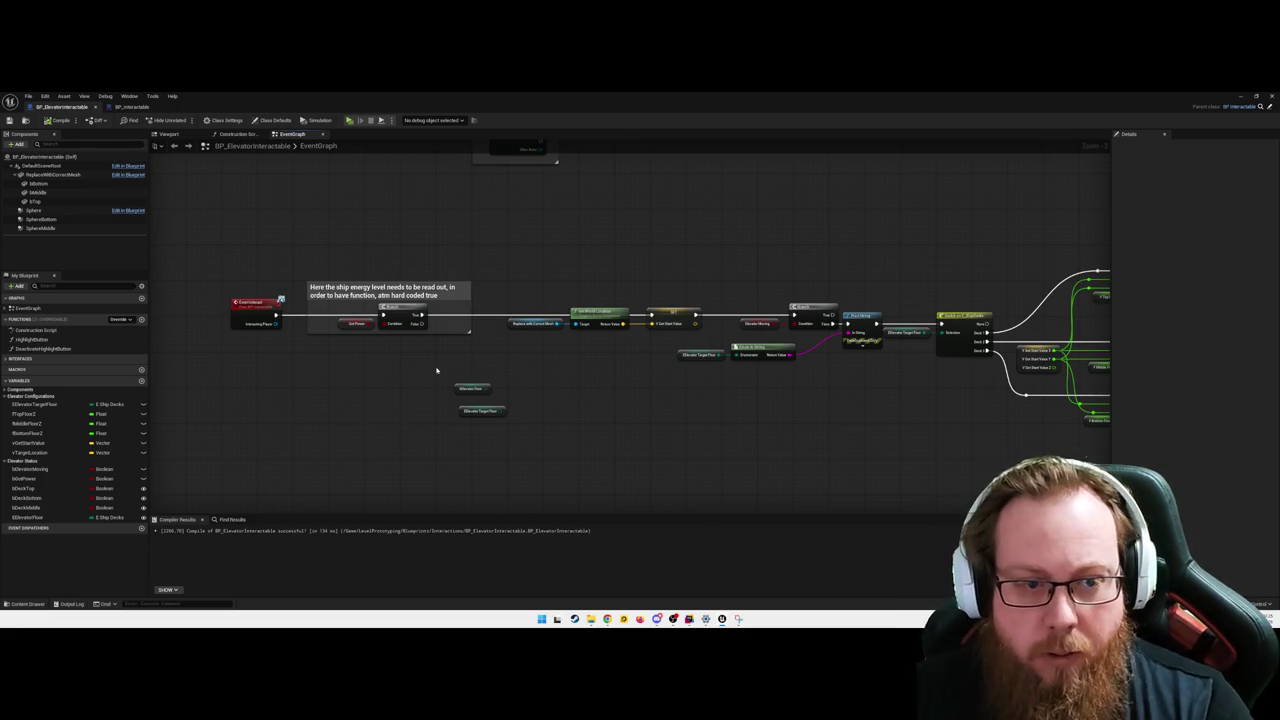
# - Add a comment titled 'On Got Power (True/False) set Tags for navigation' above the energy-level group
pyautogui.write('c')
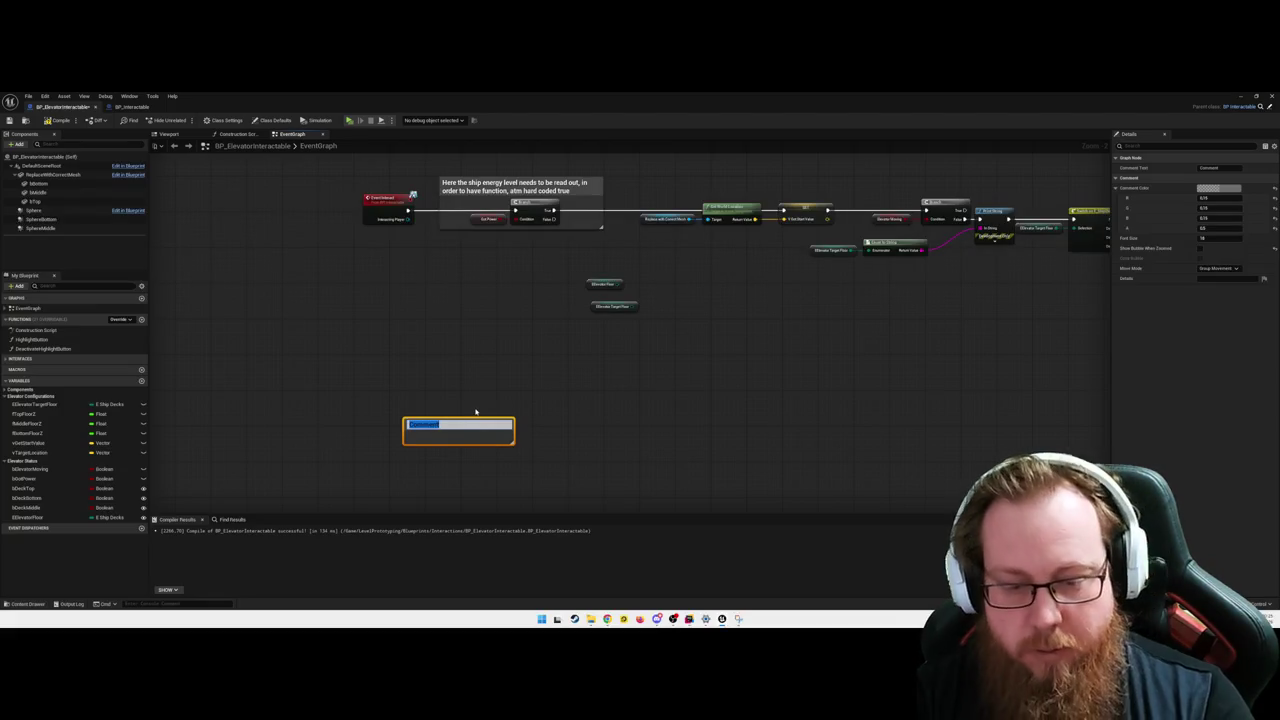
pyautogui.write('On Got Power (Tru')
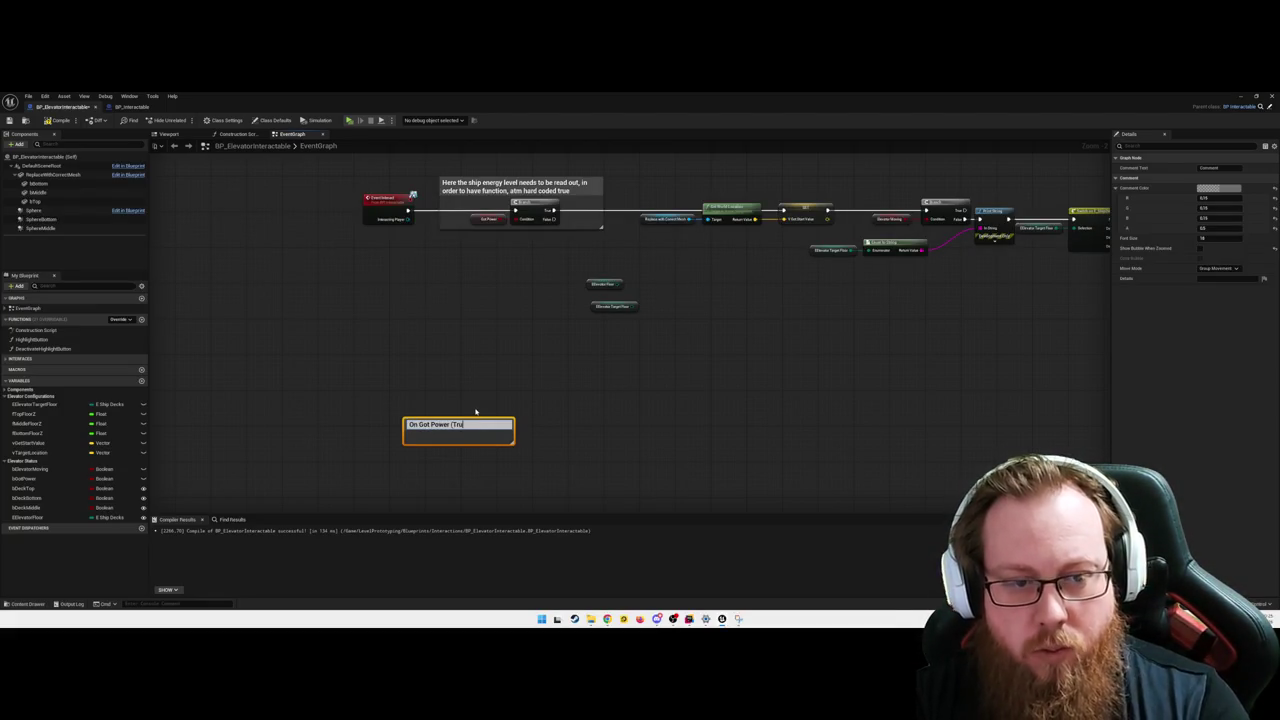
pyautogui.write('e/False) set Ta')
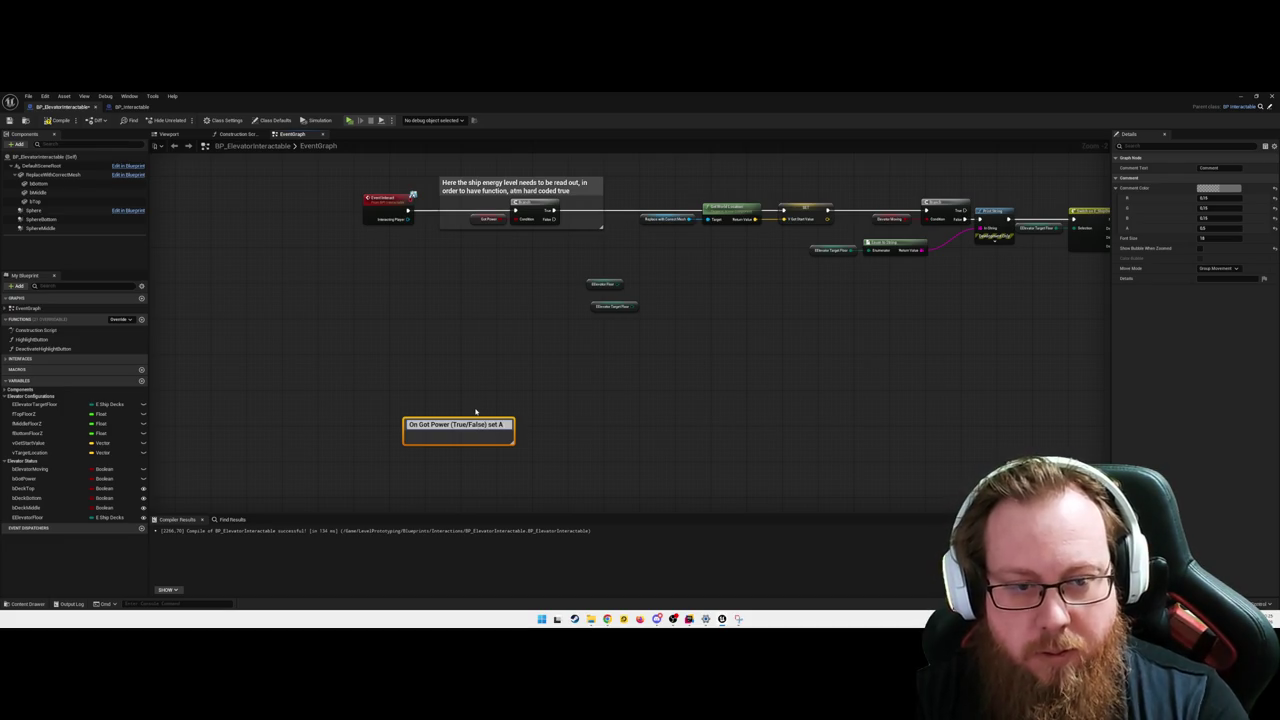
pyautogui.write('gs vor')
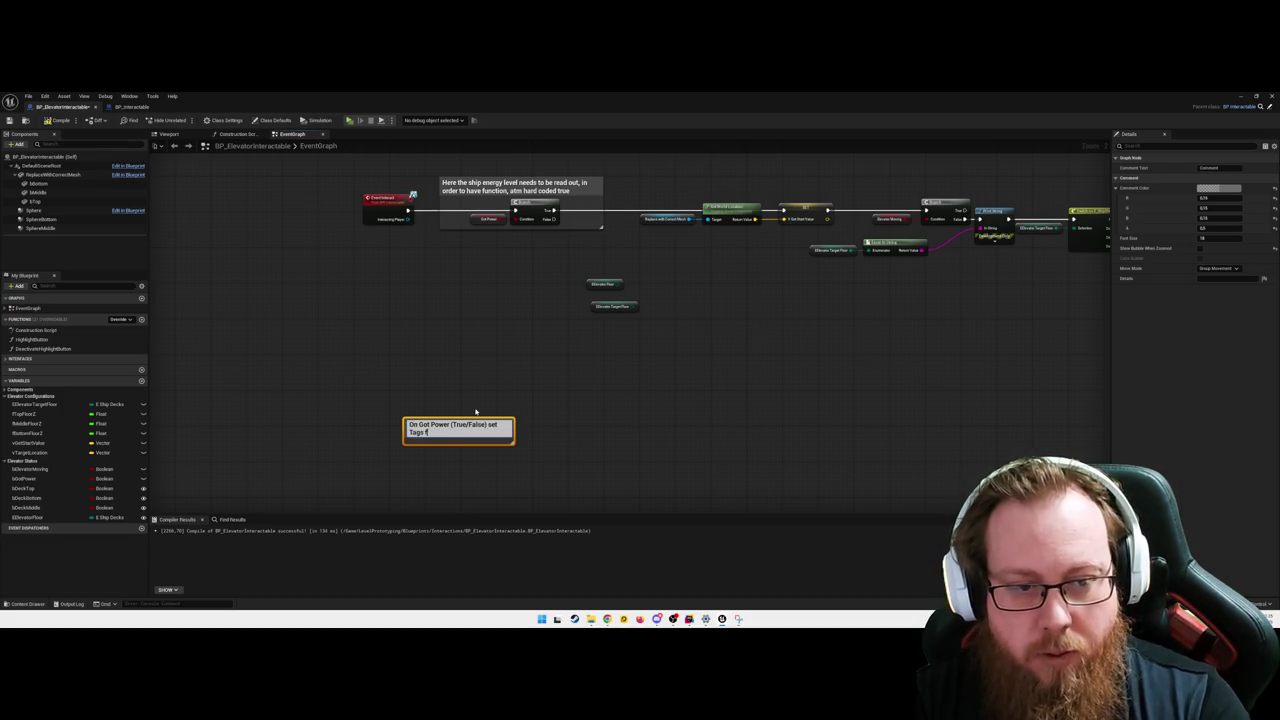
pyautogui.write('avigation')
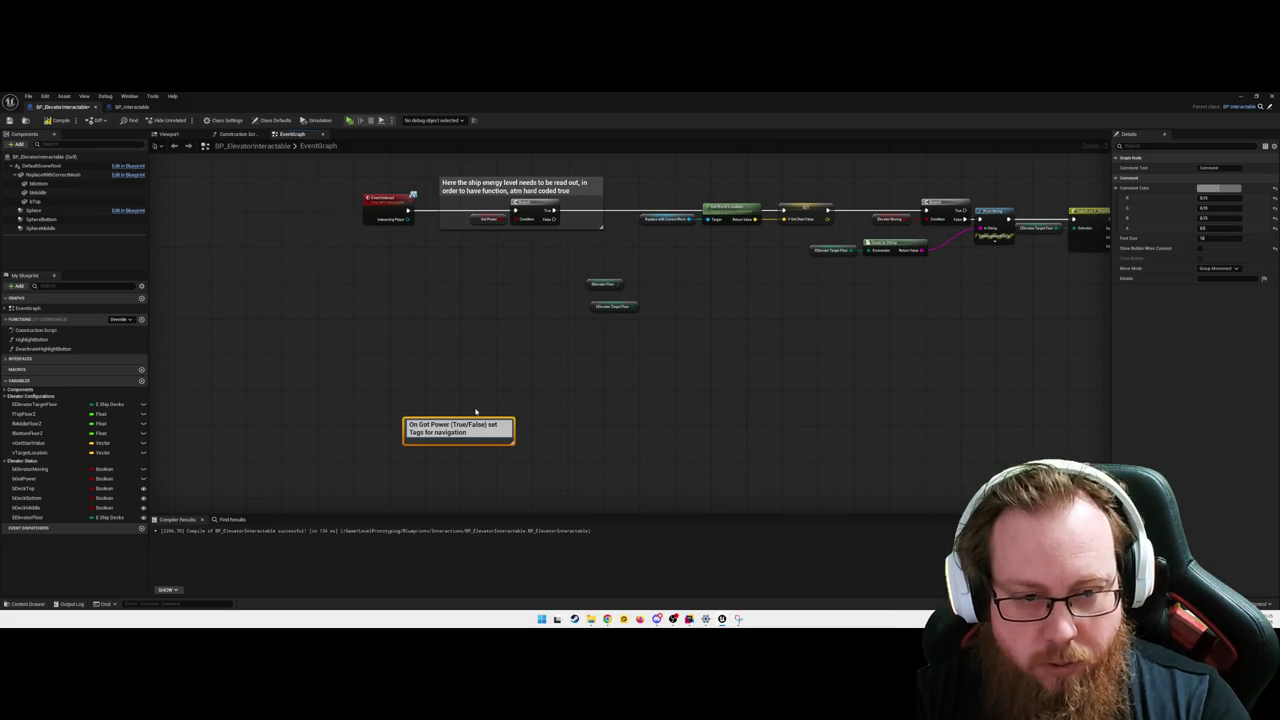
pyautogui.press('Return')
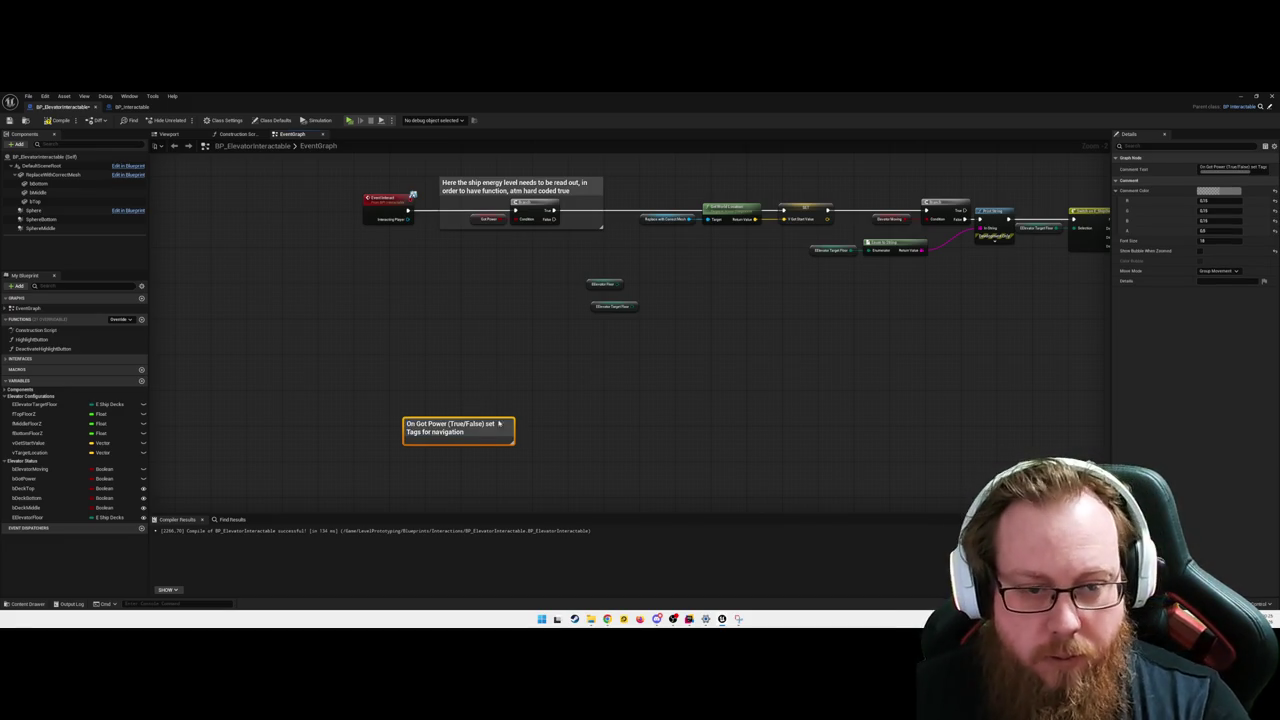
pyautogui.moveTo(480, 420); pyautogui.dragTo(480, 488)
pyautogui.moveTo(518, 380)
pyautogui.mouseDown()
pyautogui.moveTo(511, 403)
pyautogui.moveTo(537, 397)
pyautogui.moveTo(508, 376)
pyautogui.moveTo(540, 372)
pyautogui.mouseUp()
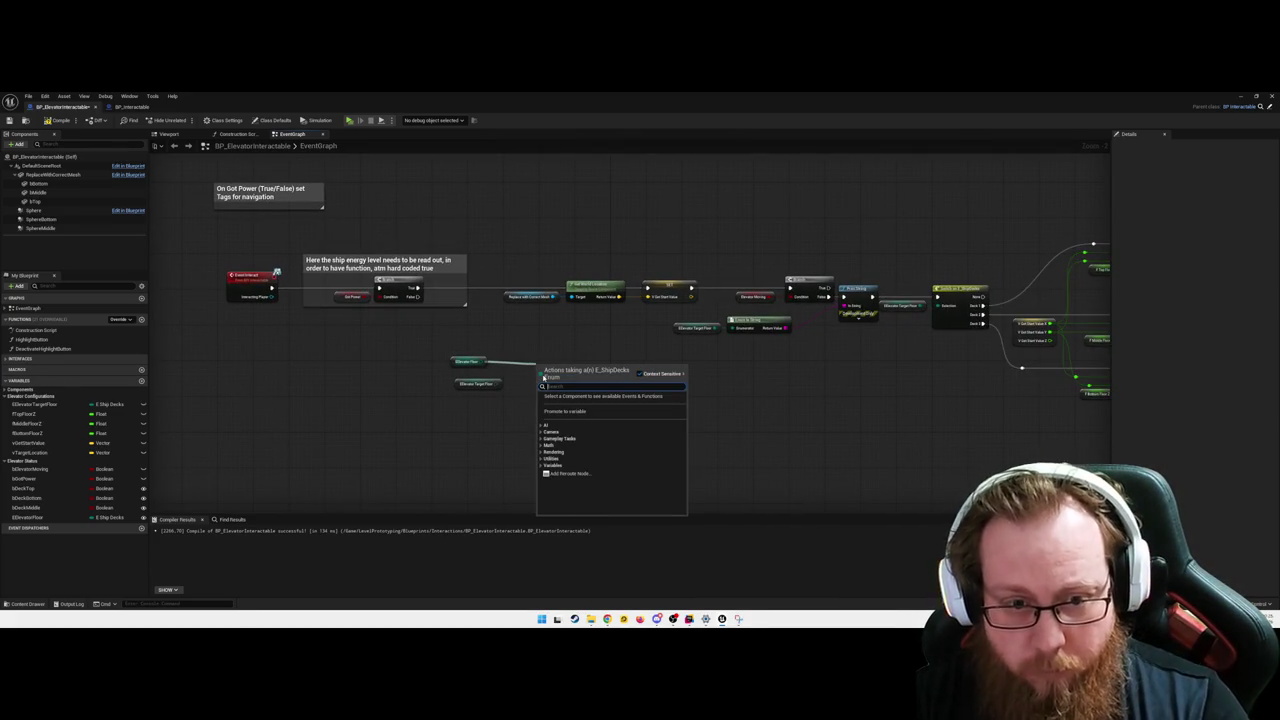
# - Add an Equal (==) node comparing Elevator Floor with Elevator Target Floor and straighten its wires
pyautogui.write('equ')
pyautogui.write('als')
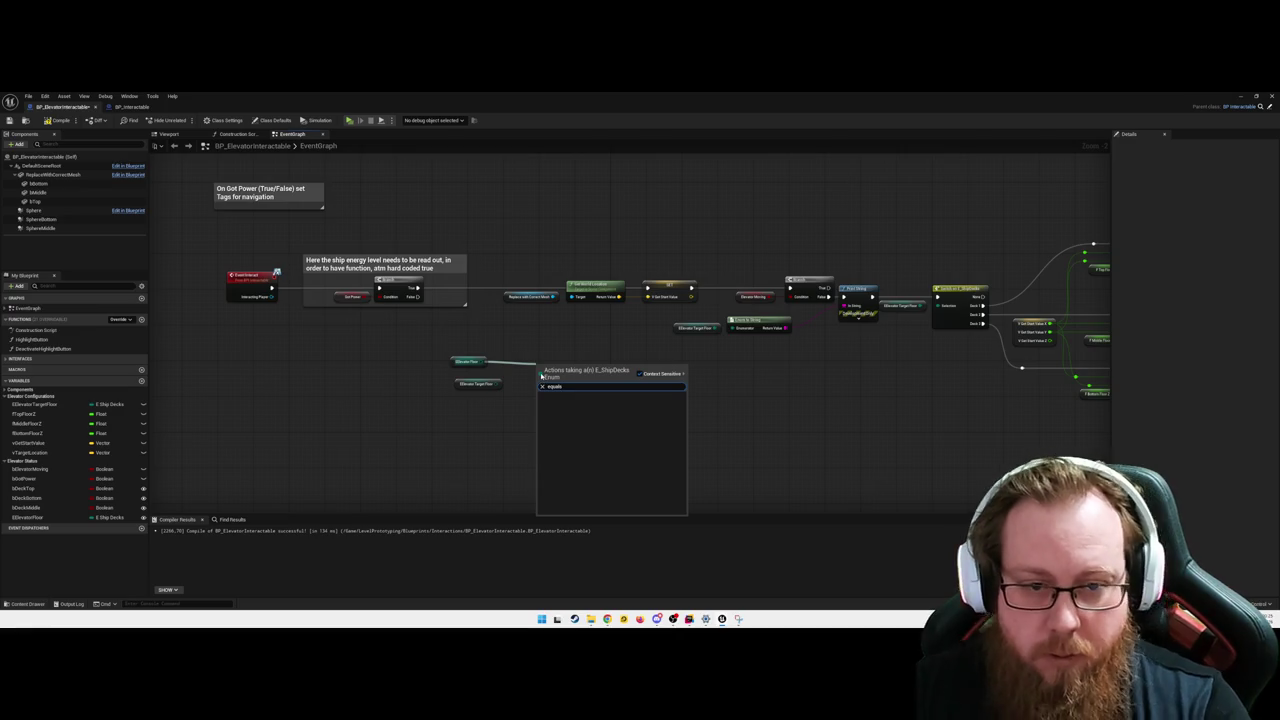
pyautogui.press('BackSpace')
pyautogui.press('Return')
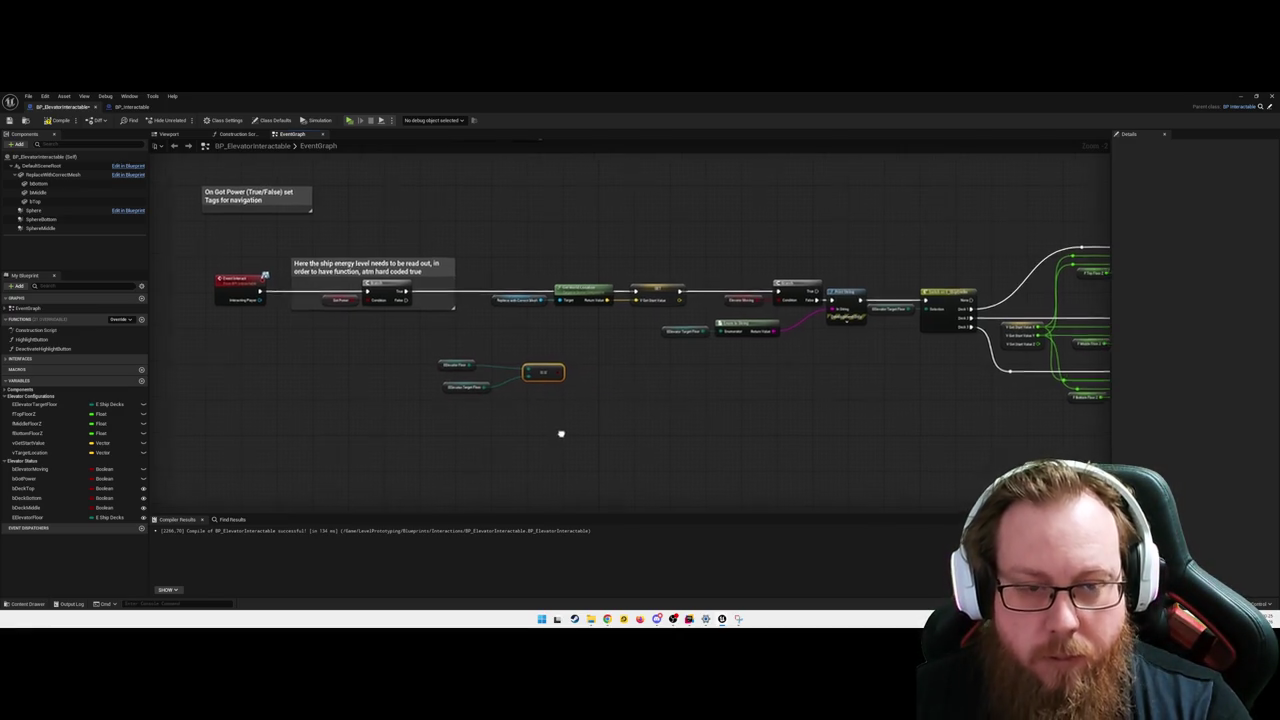
pyautogui.moveTo(434, 347)
pyautogui.mouseDown()
pyautogui.moveTo(562, 414)
pyautogui.moveTo(430, 376)
pyautogui.moveTo(487, 381)
pyautogui.mouseUp()
pyautogui.press('q')
pyautogui.click(470, 395)
# - Create a Branch from the equality result and wire it into the interact execution chain
pyautogui.write('branch')
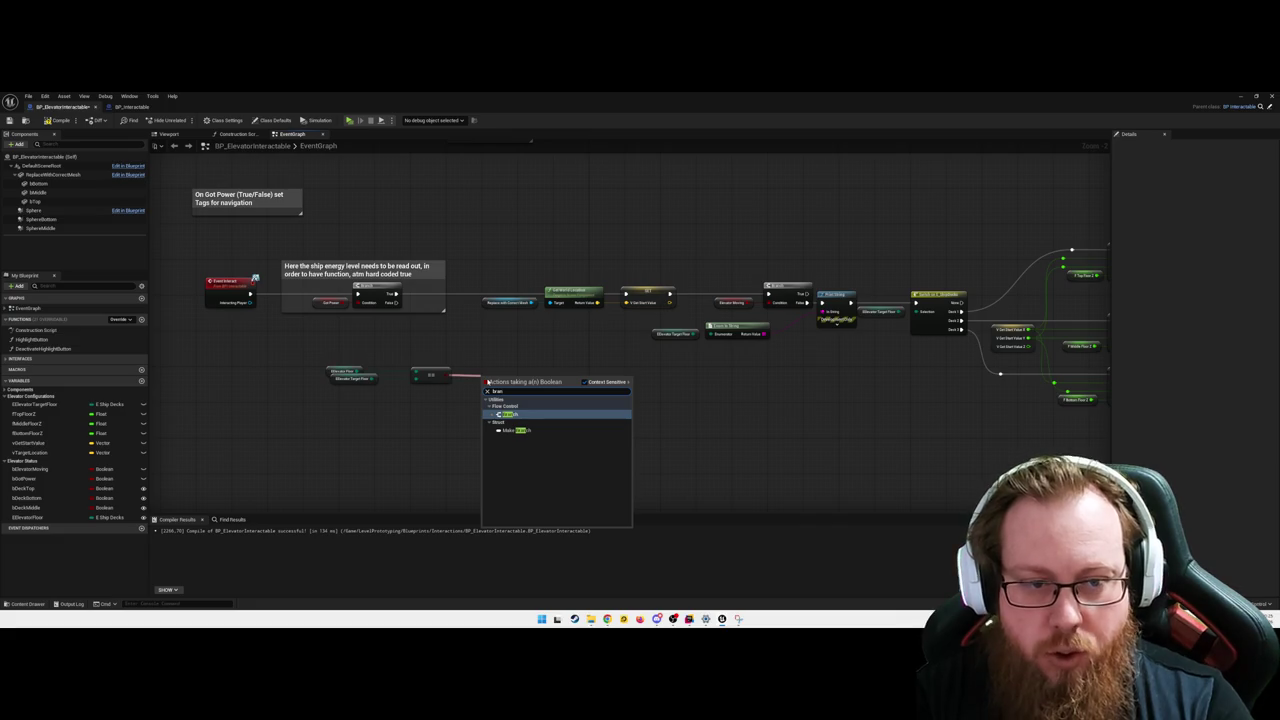
pyautogui.press('Return')
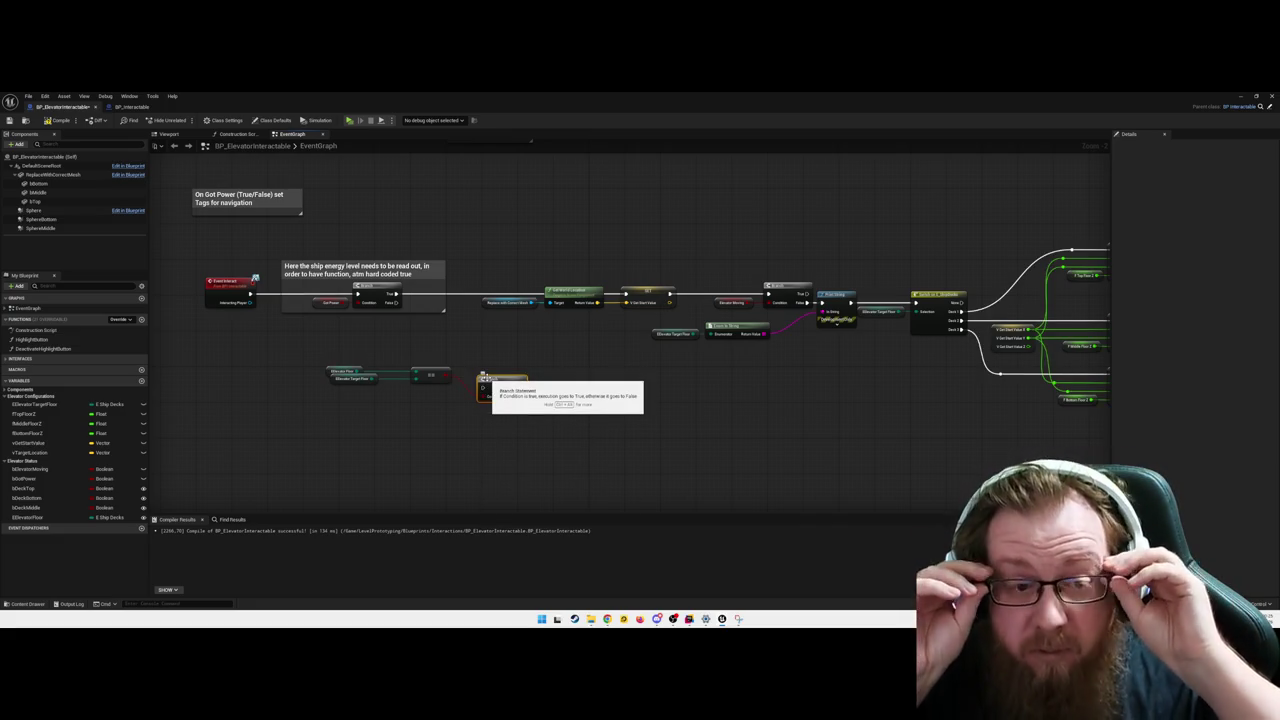
pyautogui.moveTo(506, 371)
pyautogui.mouseDown()
pyautogui.moveTo(645, 387)
pyautogui.moveTo(599, 387)
pyautogui.mouseUp()
pyautogui.moveTo(412, 376)
pyautogui.mouseDown()
pyautogui.moveTo(517, 386)
pyautogui.moveTo(517, 403)
pyautogui.mouseUp()
pyautogui.click(527, 452)
pyautogui.moveTo(545, 338); pyautogui.dragTo(272, 278)
pyautogui.moveTo(530, 300); pyautogui.dragTo(507, 300)
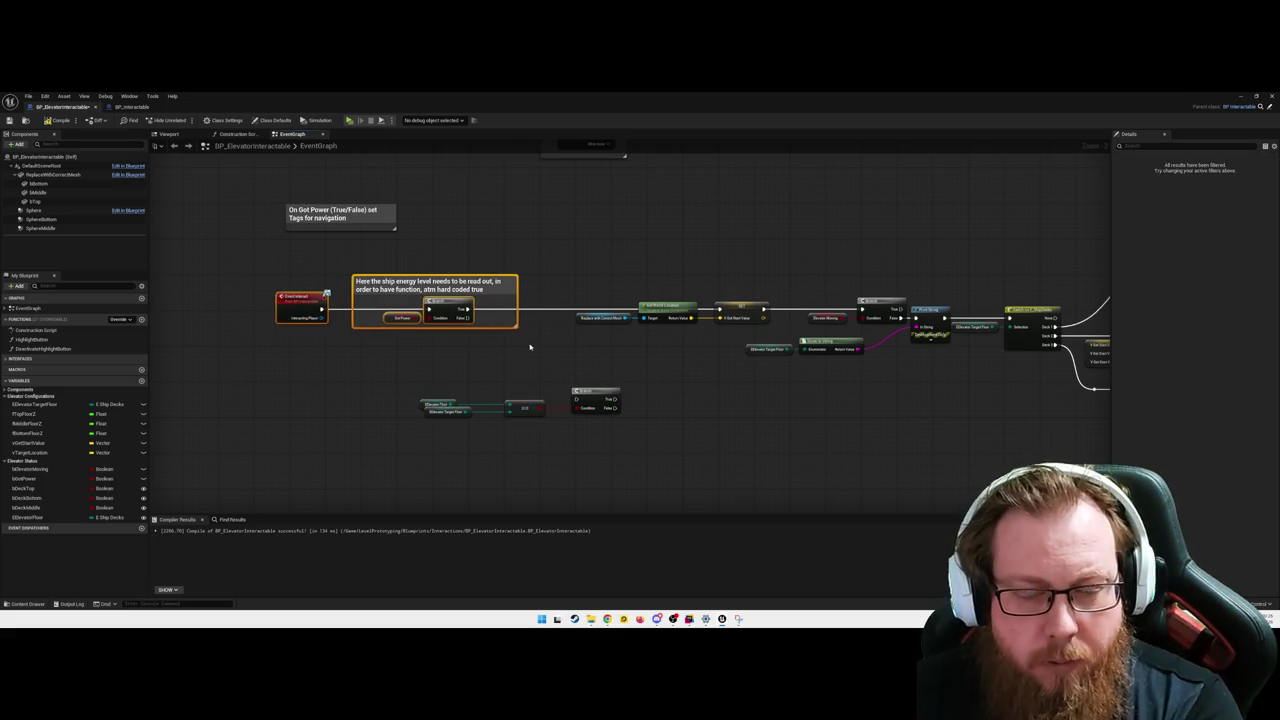
pyautogui.moveTo(530, 347); pyautogui.dragTo(460, 347)
pyautogui.moveTo(585, 392)
pyautogui.mouseDown()
pyautogui.moveTo(510, 306)
pyautogui.moveTo(529, 311)
pyautogui.mouseUp()
pyautogui.moveTo(398, 310); pyautogui.dragTo(719, 311)
# - Tidy the comparison nodes beside the comment and compile the blueprint with F7
pyautogui.moveTo(534, 314); pyautogui.dragTo(538, 295)
pyautogui.click(616, 366)
pyautogui.moveTo(408, 322)
pyautogui.mouseDown()
pyautogui.moveTo(552, 420)
pyautogui.moveTo(424, 336)
pyautogui.mouseUp()
pyautogui.click(569, 391)
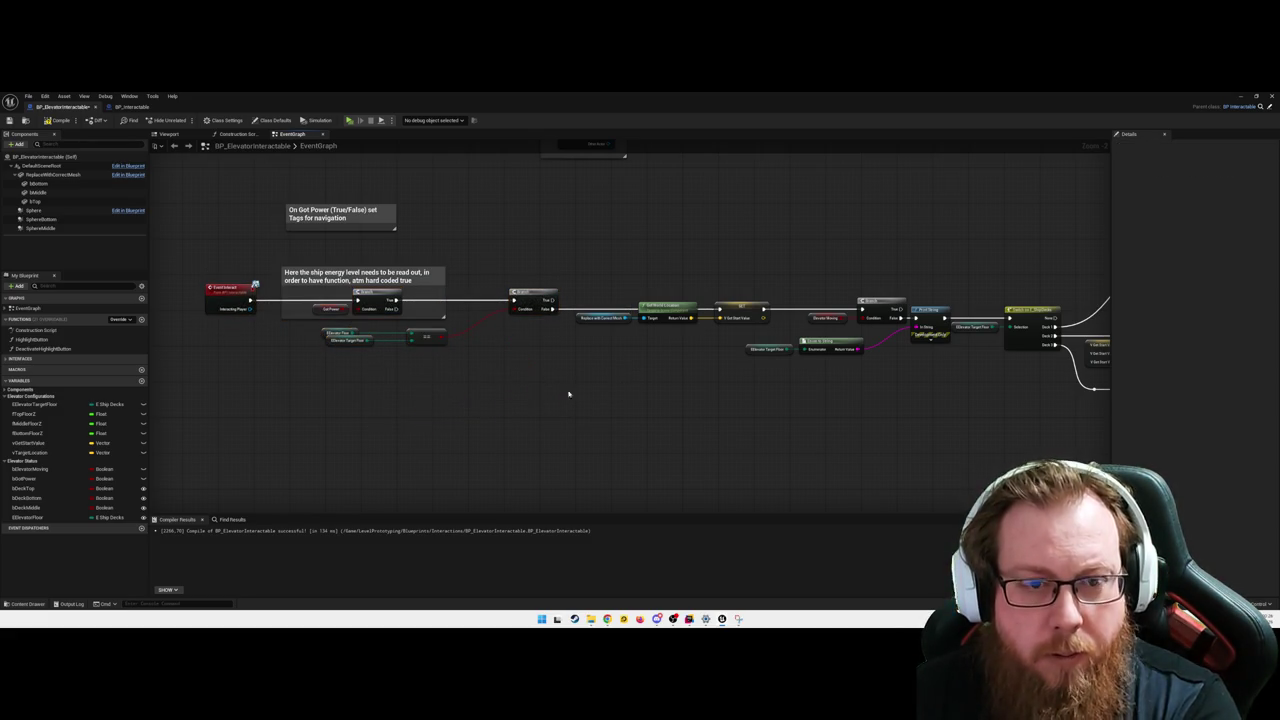
pyautogui.press('F7')
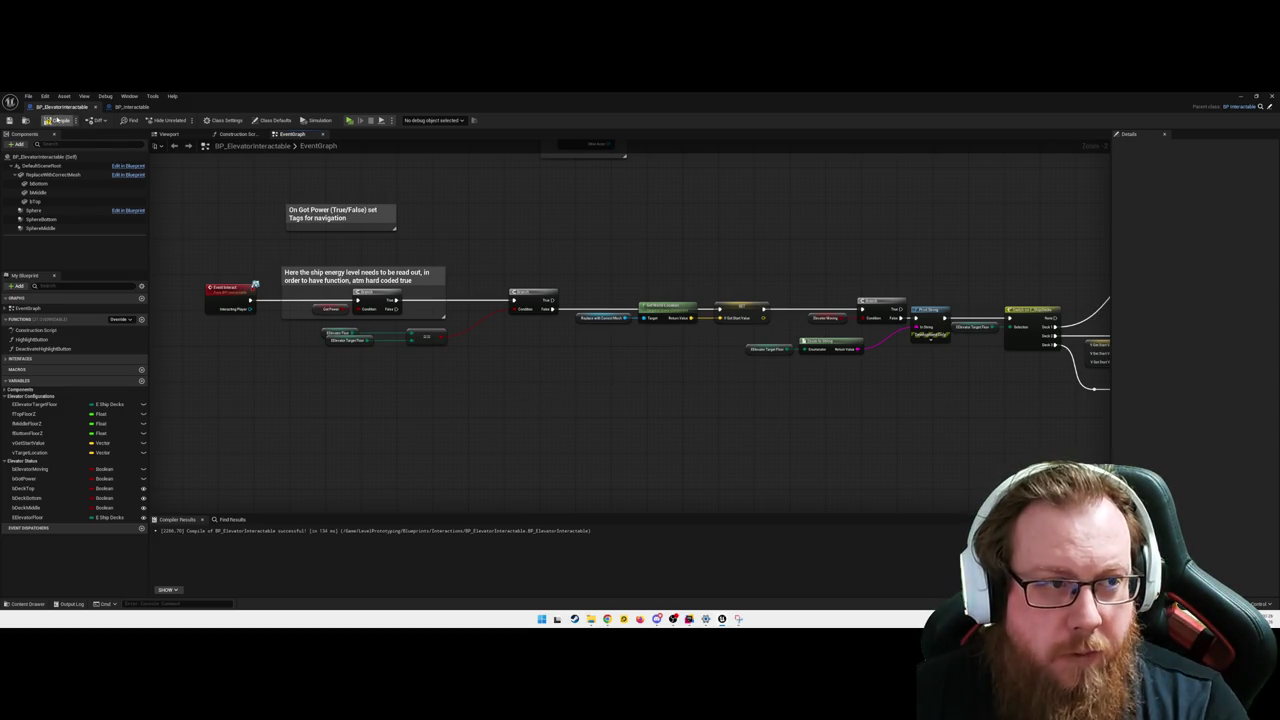
# - Add a SET EElevatorFloor node right after SET Elevator Moving in the timeline-finished chain
pyautogui.moveTo(452, 400)
pyautogui.mouseDown()
pyautogui.moveTo(234, 429)
pyautogui.moveTo(714, 434)
pyautogui.moveTo(474, 443)
pyautogui.moveTo(670, 383)
pyautogui.mouseUp()
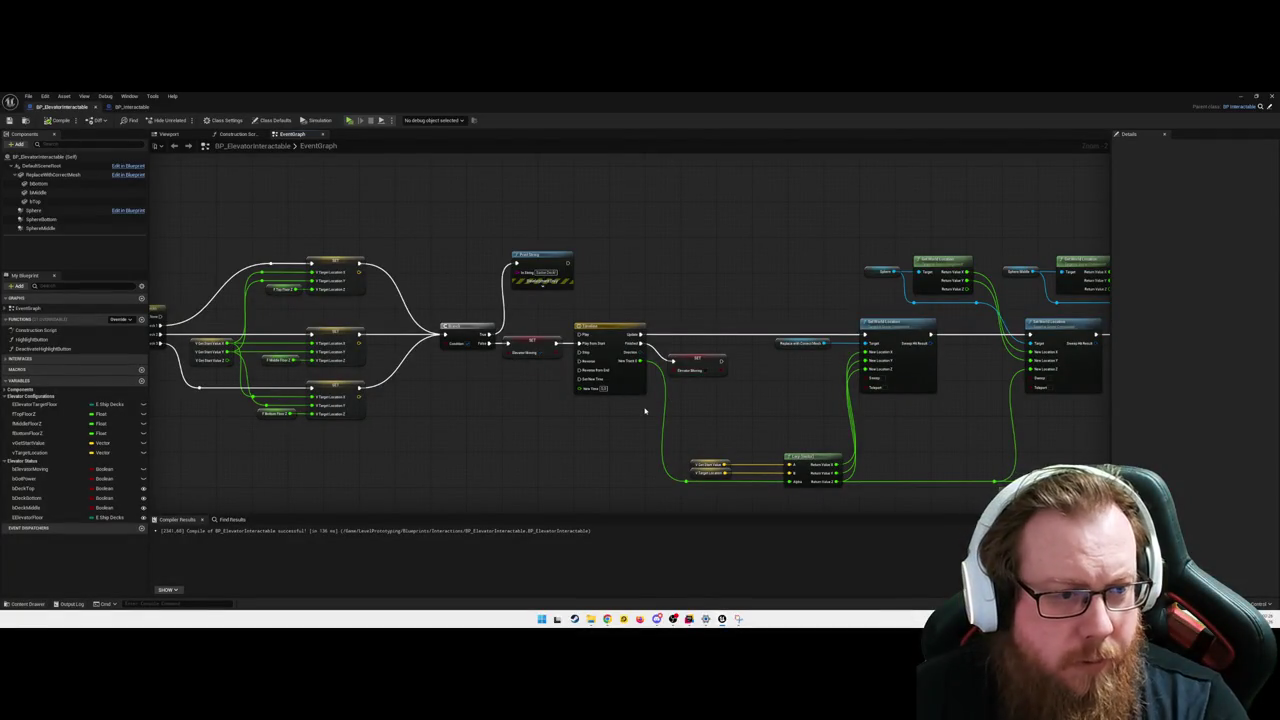
pyautogui.moveTo(30, 517); pyautogui.dragTo(750, 393)
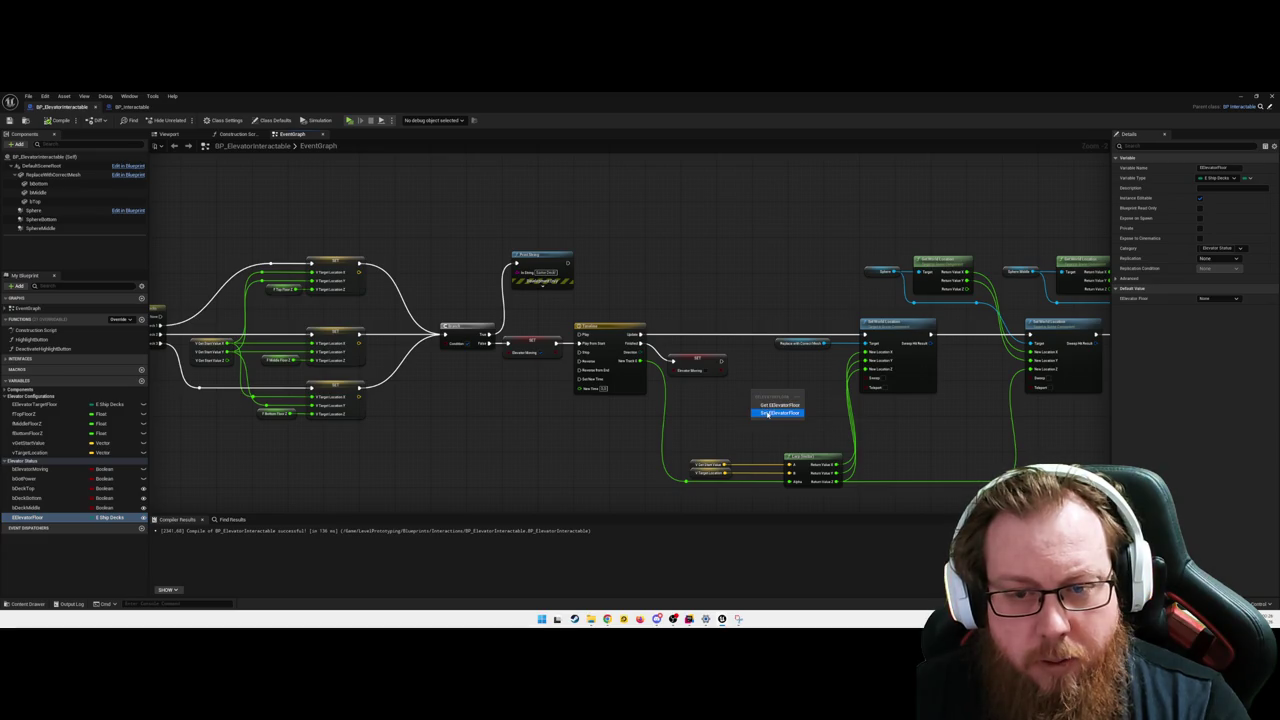
pyautogui.click(780, 412)
pyautogui.moveTo(766, 377); pyautogui.dragTo(766, 360)
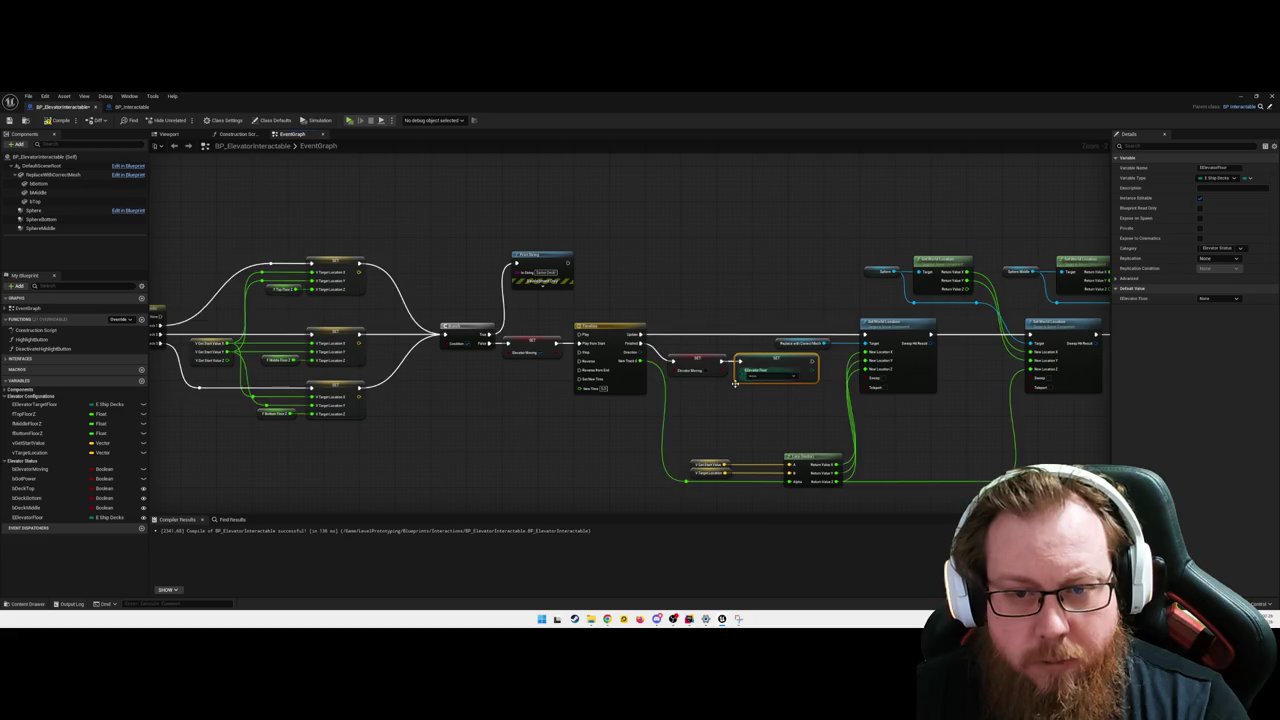
pyautogui.click(515, 485)
pyautogui.moveTo(515, 485)
pyautogui.mouseDown()
pyautogui.moveTo(731, 469)
pyautogui.moveTo(563, 429)
pyautogui.moveTo(676, 445)
pyautogui.moveTo(177, 414)
pyautogui.mouseUp()
pyautogui.moveTo(462, 439)
pyautogui.mouseDown()
pyautogui.moveTo(648, 437)
pyautogui.moveTo(565, 421)
pyautogui.mouseUp()
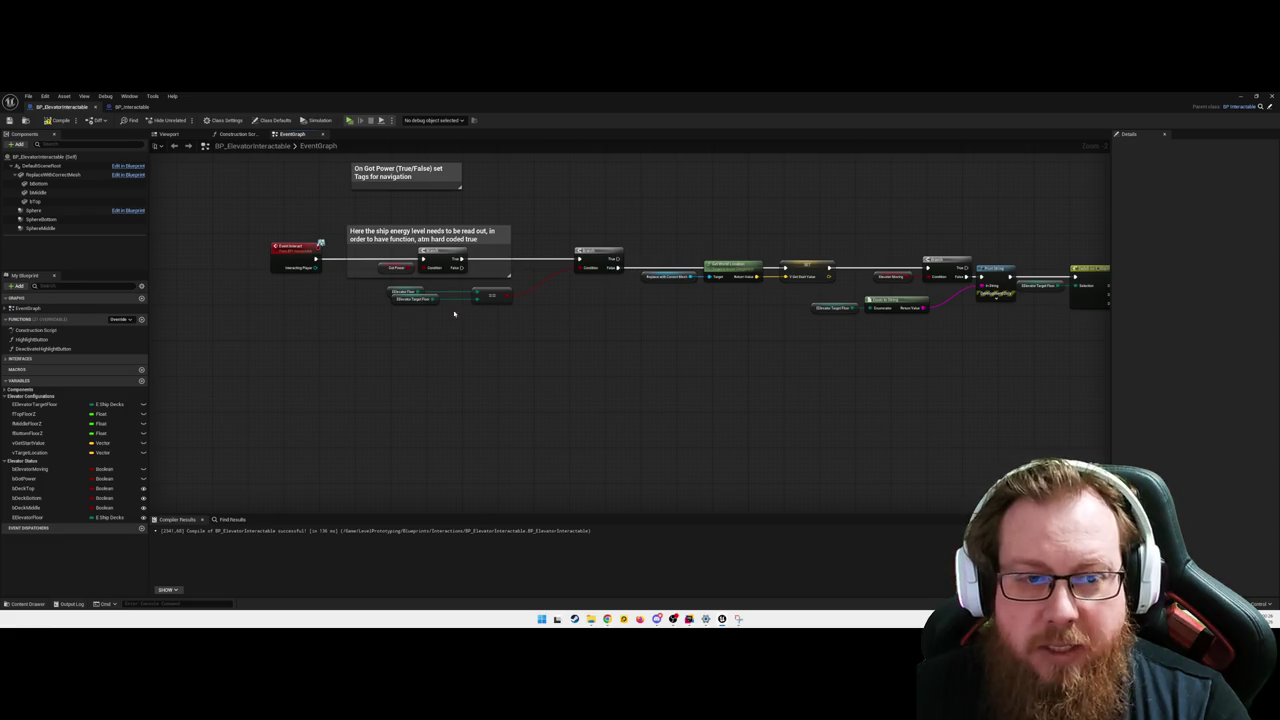
pyautogui.moveTo(668, 368); pyautogui.dragTo(588, 376)
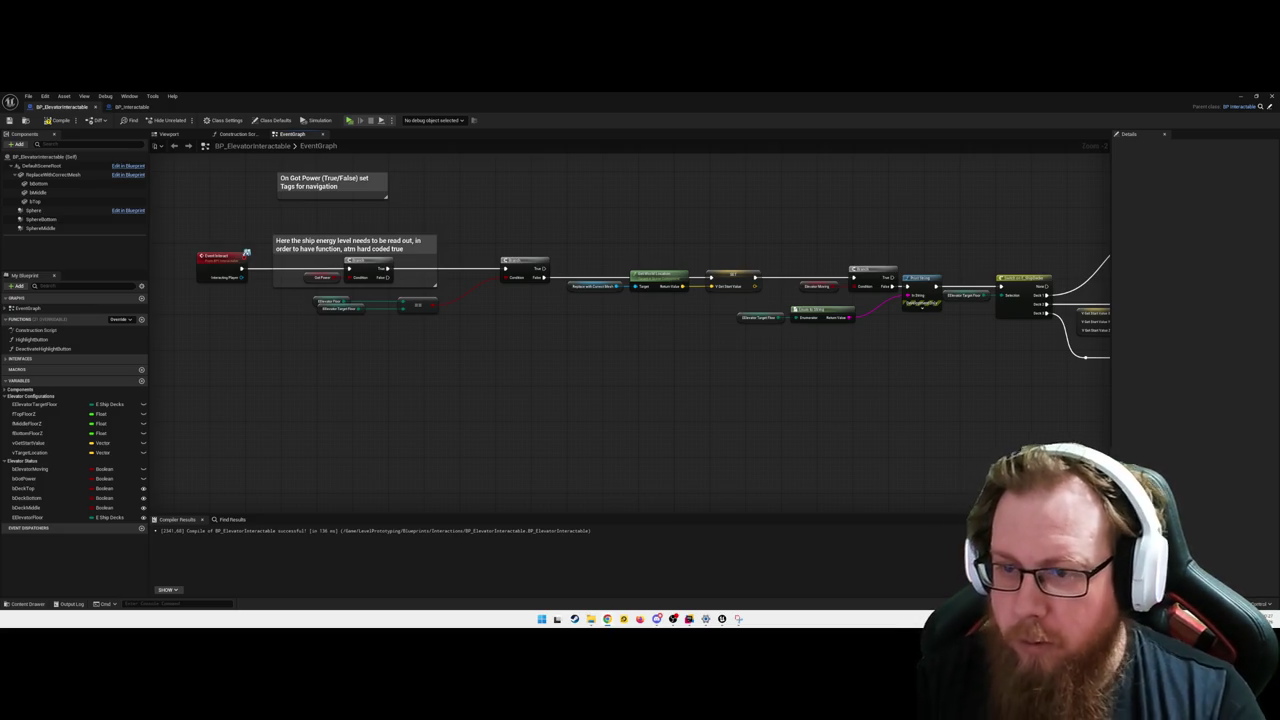
pyautogui.moveTo(1017, 447)
pyautogui.mouseDown()
pyautogui.moveTo(508, 391)
pyautogui.moveTo(291, 385)
pyautogui.mouseUp()
pyautogui.moveTo(800, 437); pyautogui.dragTo(626, 409)
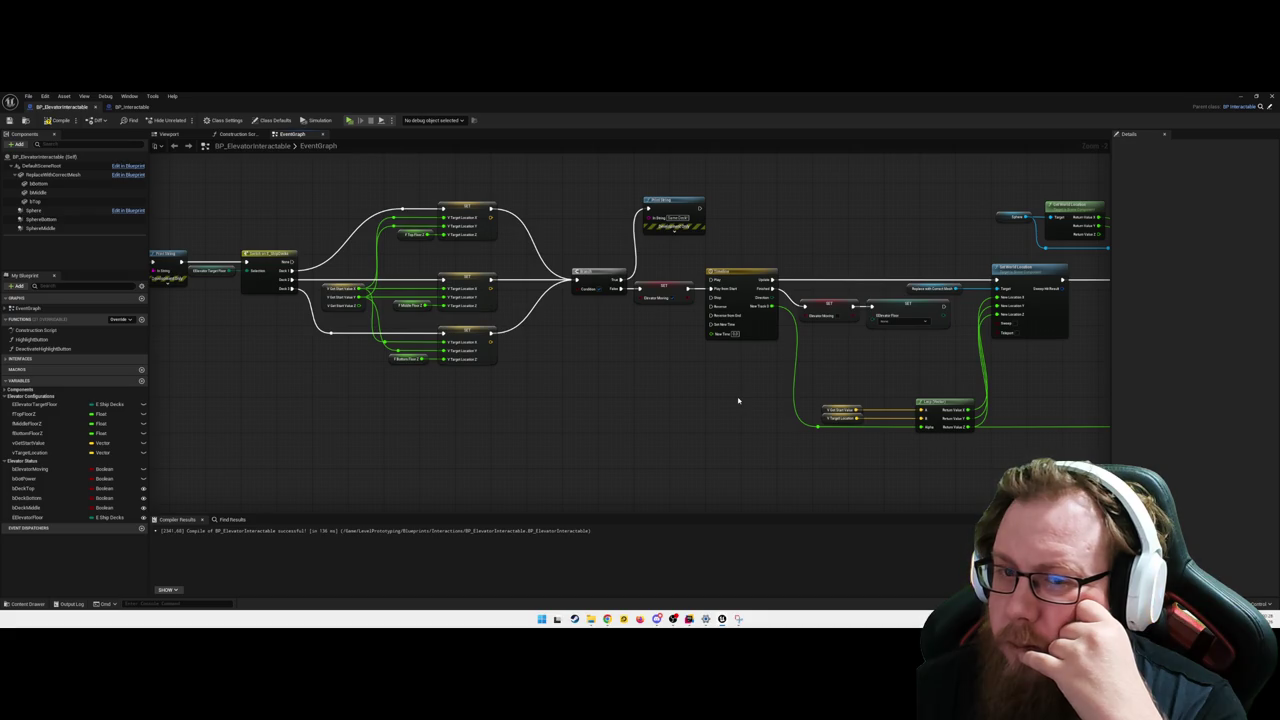
pyautogui.moveTo(652, 423)
pyautogui.mouseDown()
pyautogui.moveTo(614, 277)
pyautogui.moveTo(877, 434)
pyautogui.moveTo(803, 188)
pyautogui.mouseUp()
pyautogui.moveTo(730, 344)
pyautogui.mouseDown()
pyautogui.moveTo(789, 391)
pyautogui.moveTo(763, 403)
pyautogui.moveTo(717, 397)
pyautogui.moveTo(690, 318)
pyautogui.moveTo(808, 329)
pyautogui.moveTo(571, 394)
pyautogui.moveTo(765, 466)
pyautogui.mouseUp()
pyautogui.moveTo(546, 474); pyautogui.dragTo(626, 460)
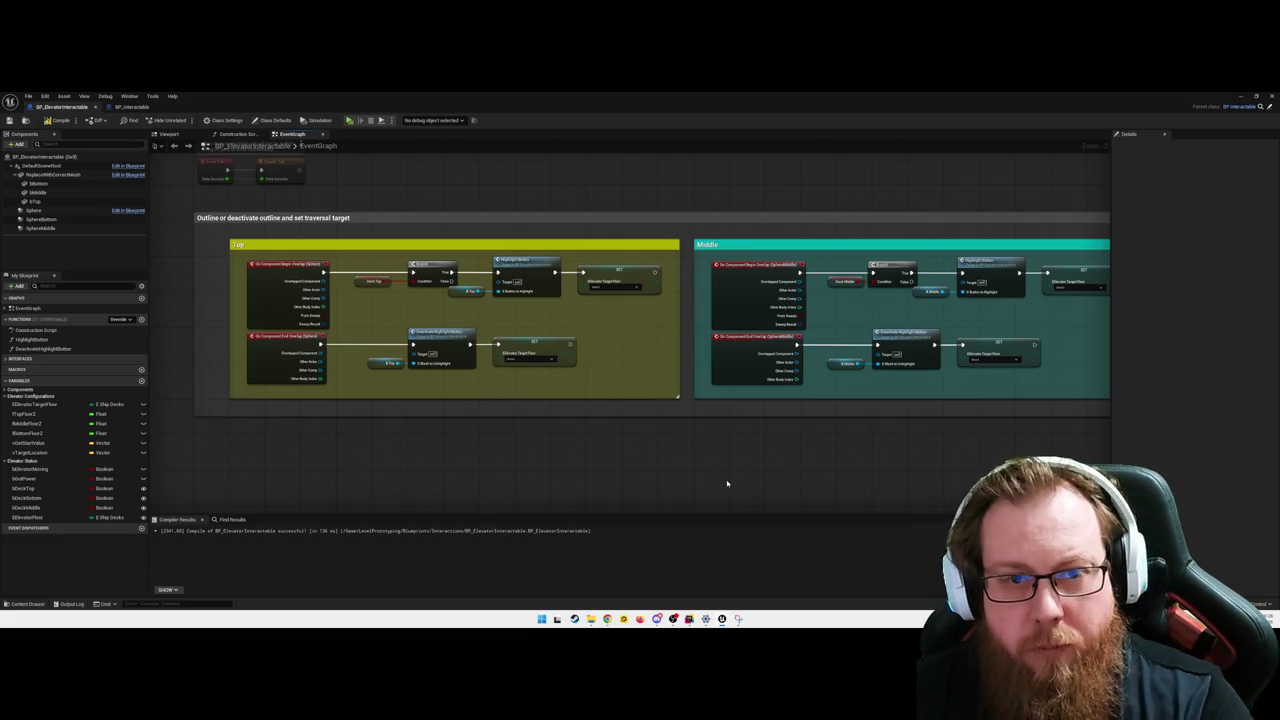
# - Widen the grey comment and shift the Bottom and Middle overlap groups to the right
pyautogui.press('3')
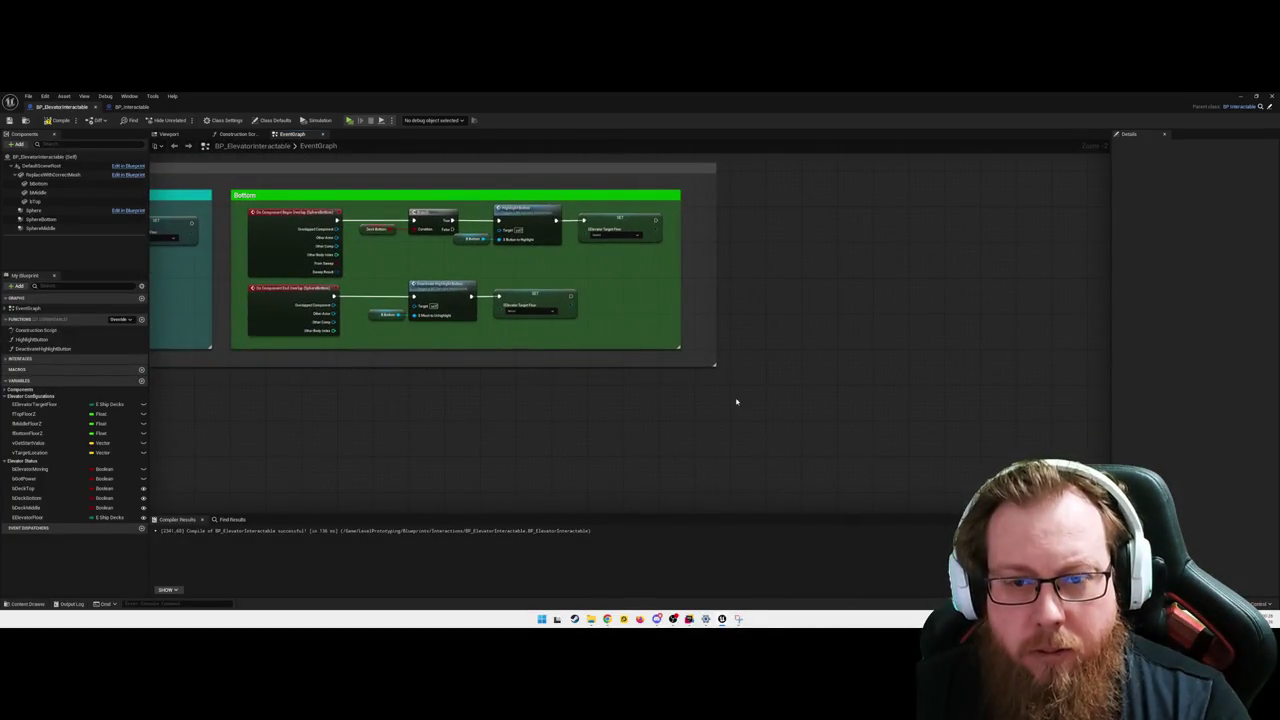
pyautogui.moveTo(710, 364); pyautogui.dragTo(1008, 374)
pyautogui.press('3')
pyautogui.moveTo(640, 214)
pyautogui.mouseDown()
pyautogui.moveTo(920, 219)
pyautogui.moveTo(881, 200)
pyautogui.mouseUp()
pyautogui.press('3')
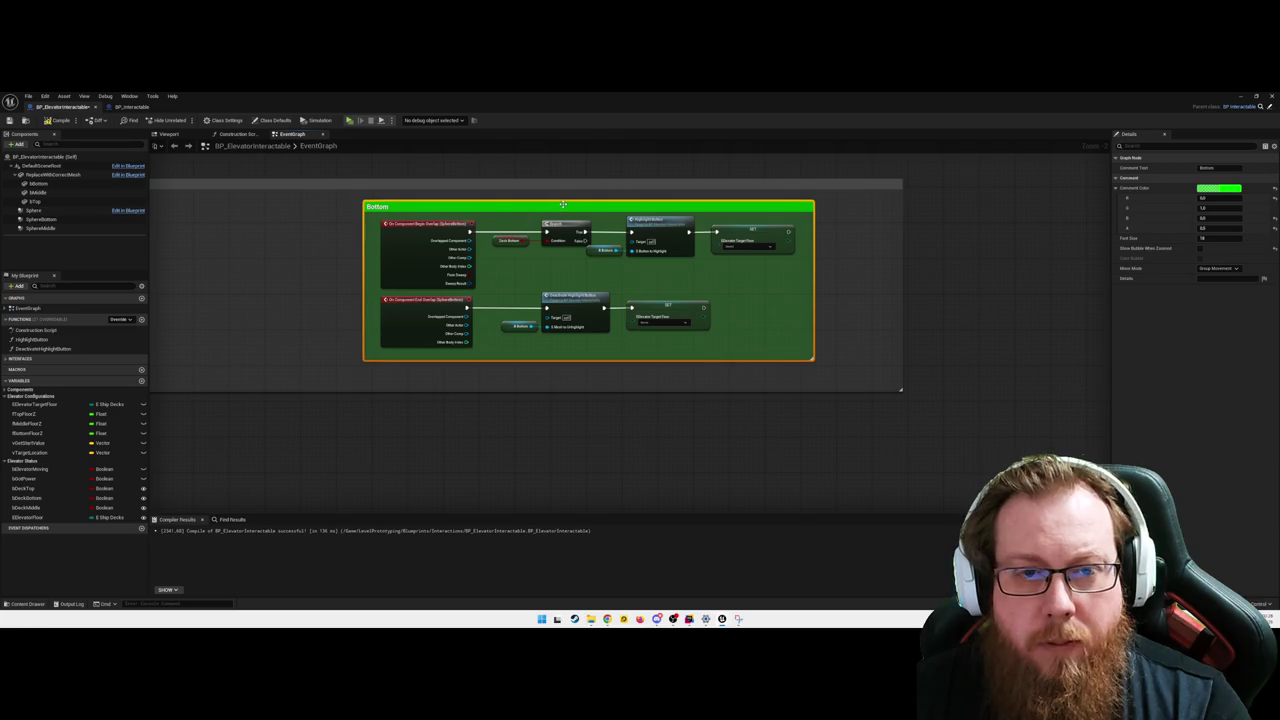
pyautogui.moveTo(563, 204); pyautogui.dragTo(585, 205)
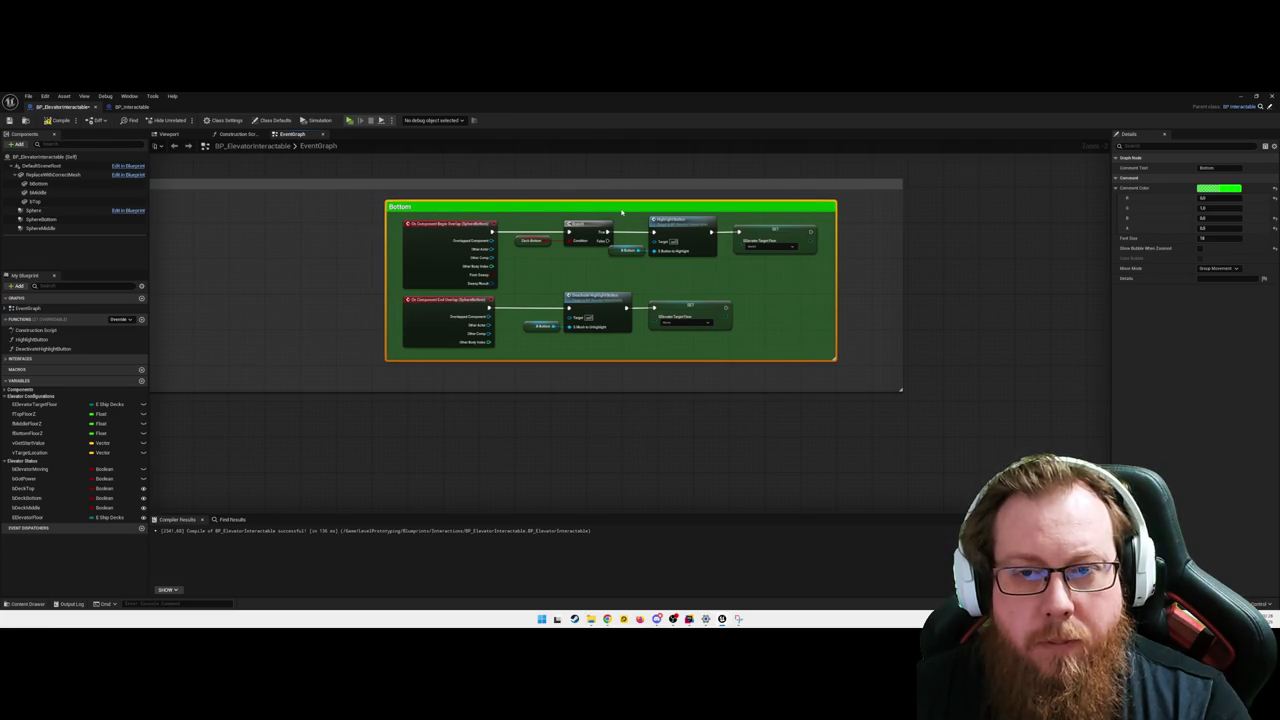
pyautogui.press('2')
pyautogui.moveTo(429, 212)
pyautogui.mouseDown()
pyautogui.moveTo(627, 209)
pyautogui.moveTo(611, 211)
pyautogui.mouseUp()
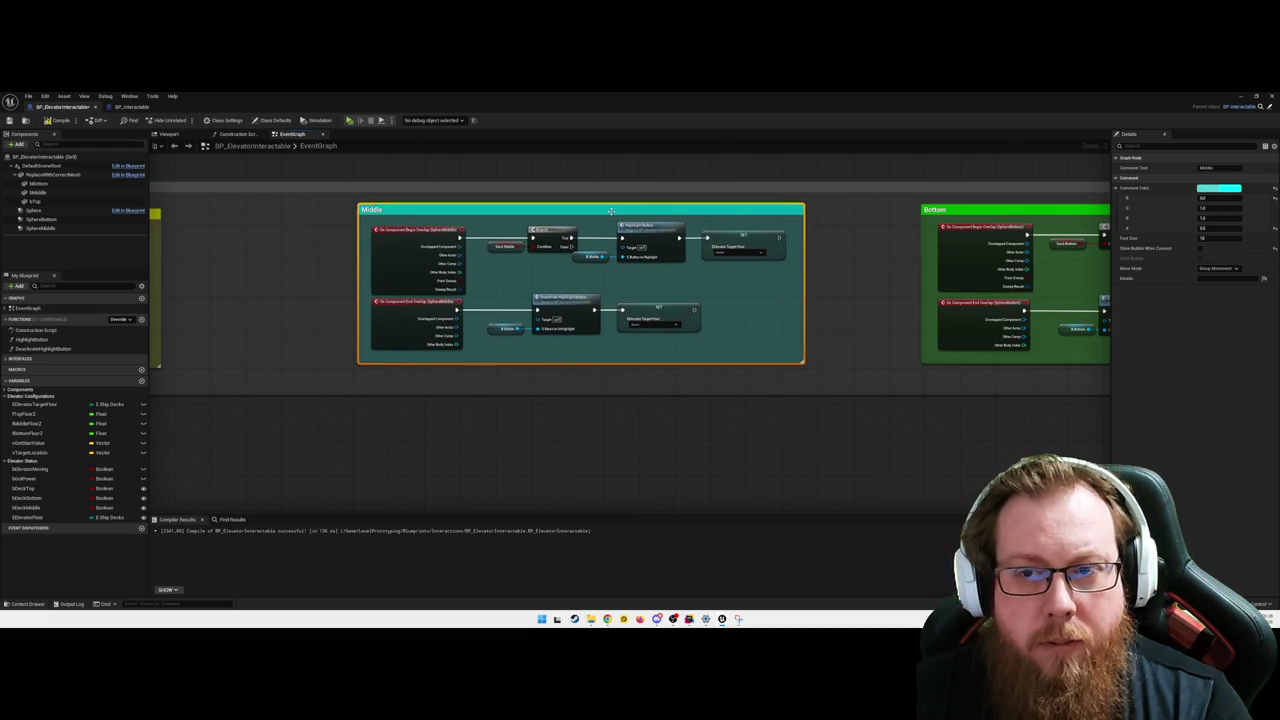
# - Widen the yellow Top comment and move its SET Elevator Target Floor node right
pyautogui.press('1')
pyautogui.click(691, 466)
pyautogui.moveTo(534, 370); pyautogui.dragTo(703, 368)
pyautogui.press('1')
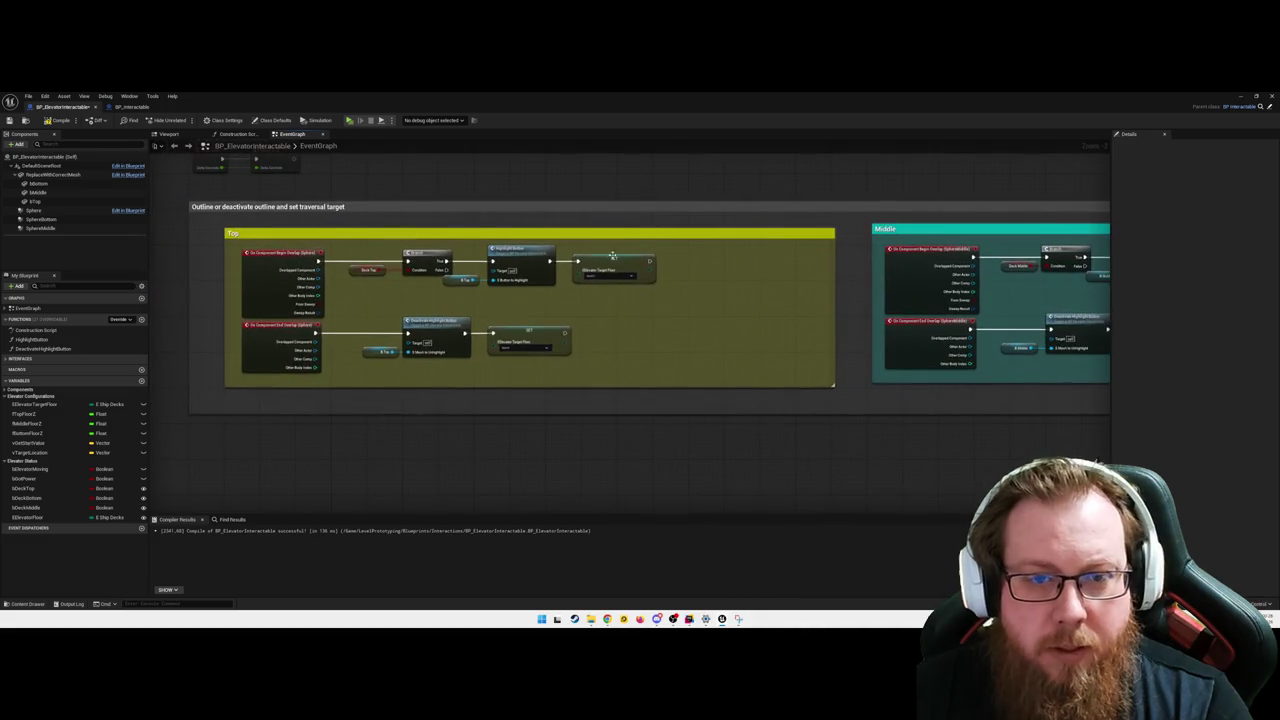
pyautogui.moveTo(613, 256); pyautogui.dragTo(711, 259)
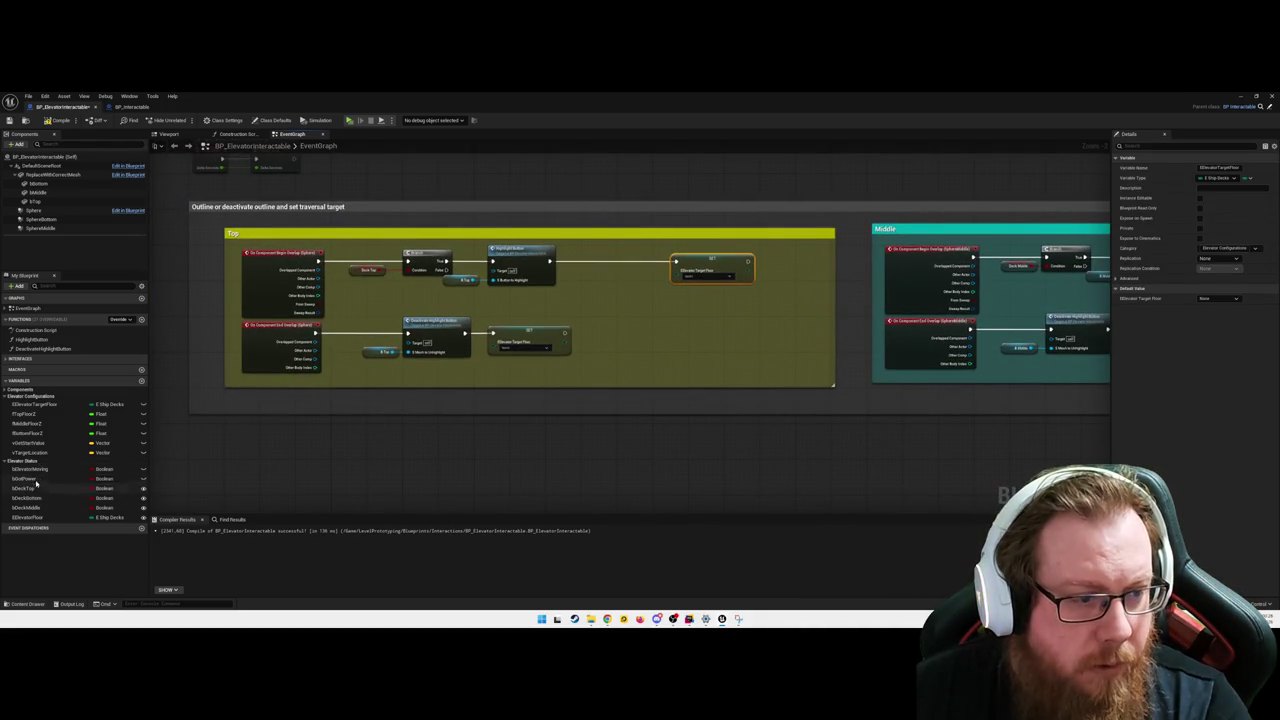
# - Branch on an Elevator Moving getter and wire its False output into SET Elevator Target Floor
pyautogui.moveTo(33, 471)
pyautogui.mouseDown()
pyautogui.moveTo(572, 300)
pyautogui.moveTo(628, 308)
pyautogui.mouseUp()
pyautogui.click(590, 306)
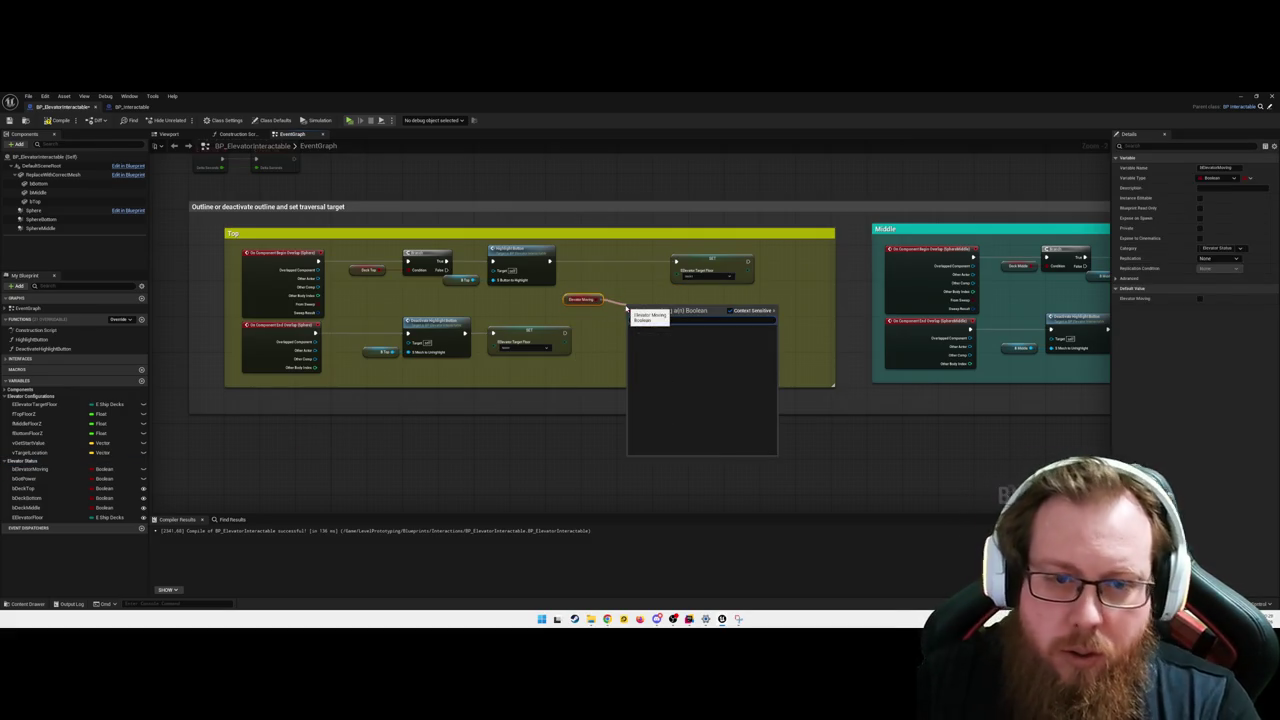
pyautogui.write('branch')
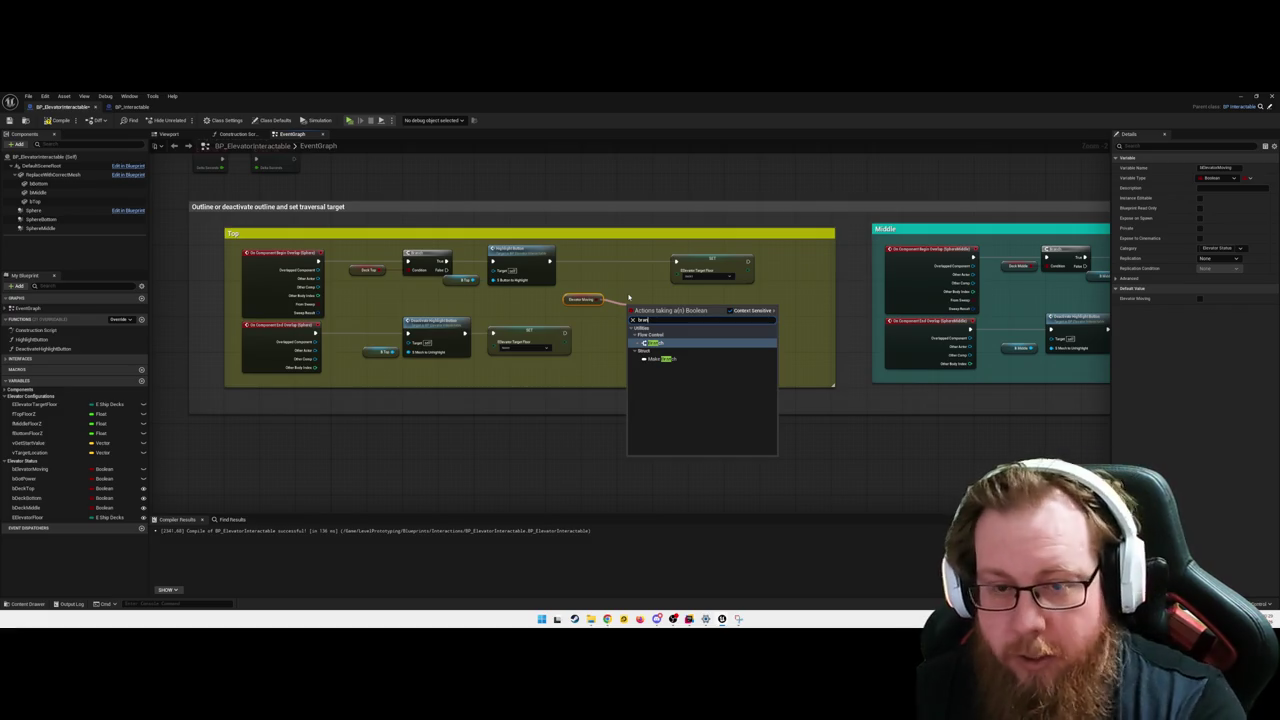
pyautogui.press('Return')
pyautogui.moveTo(640, 306)
pyautogui.mouseDown()
pyautogui.moveTo(618, 249)
pyautogui.moveTo(614, 268)
pyautogui.moveTo(707, 272)
pyautogui.mouseUp()
pyautogui.click(708, 272)
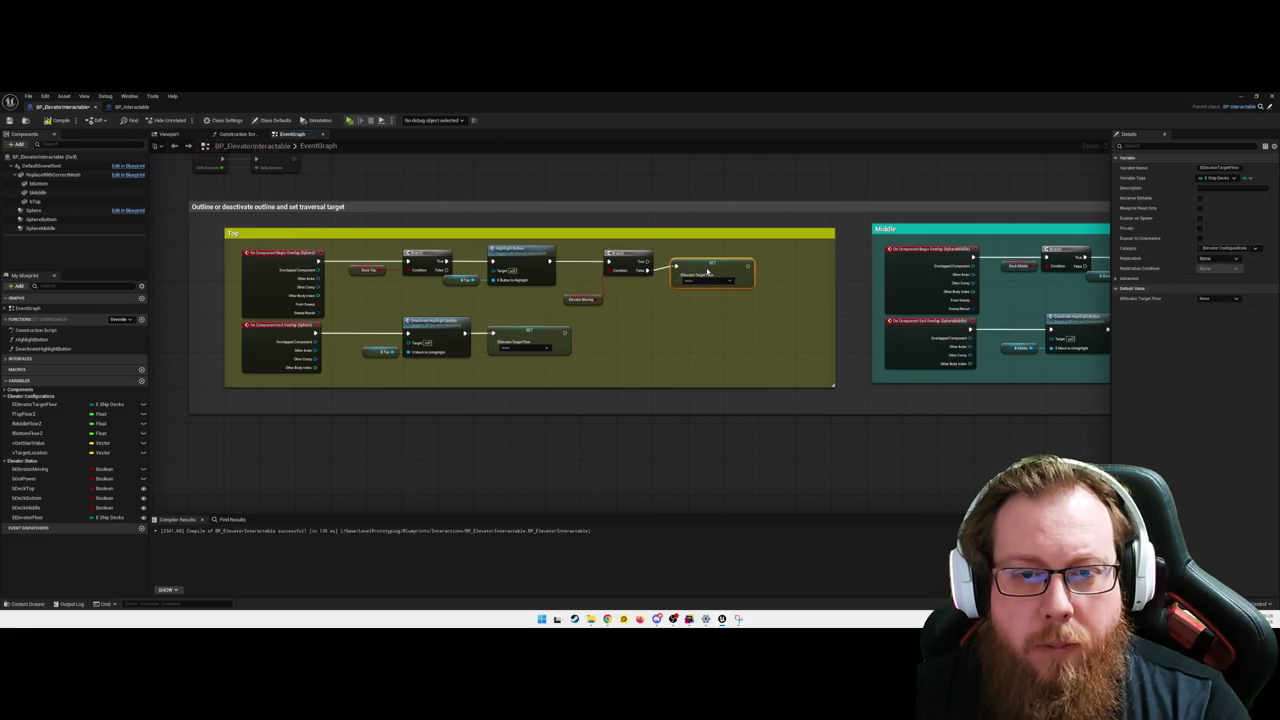
# - Line up the Branch and SET nodes beside Elevator Moving and recompile the blueprint
pyautogui.moveTo(743, 323); pyautogui.dragTo(603, 250)
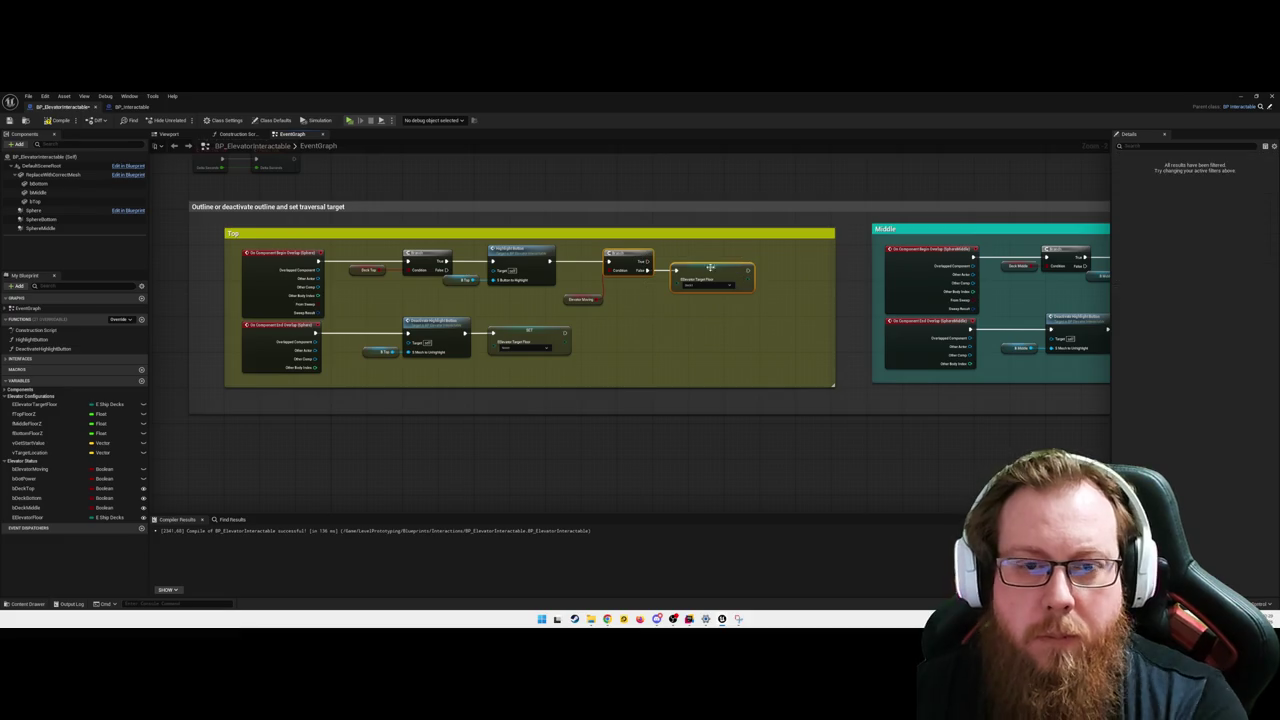
pyautogui.moveTo(708, 275); pyautogui.dragTo(725, 275)
pyautogui.moveTo(643, 262)
pyautogui.mouseDown()
pyautogui.moveTo(643, 291)
pyautogui.moveTo(678, 284)
pyautogui.mouseUp()
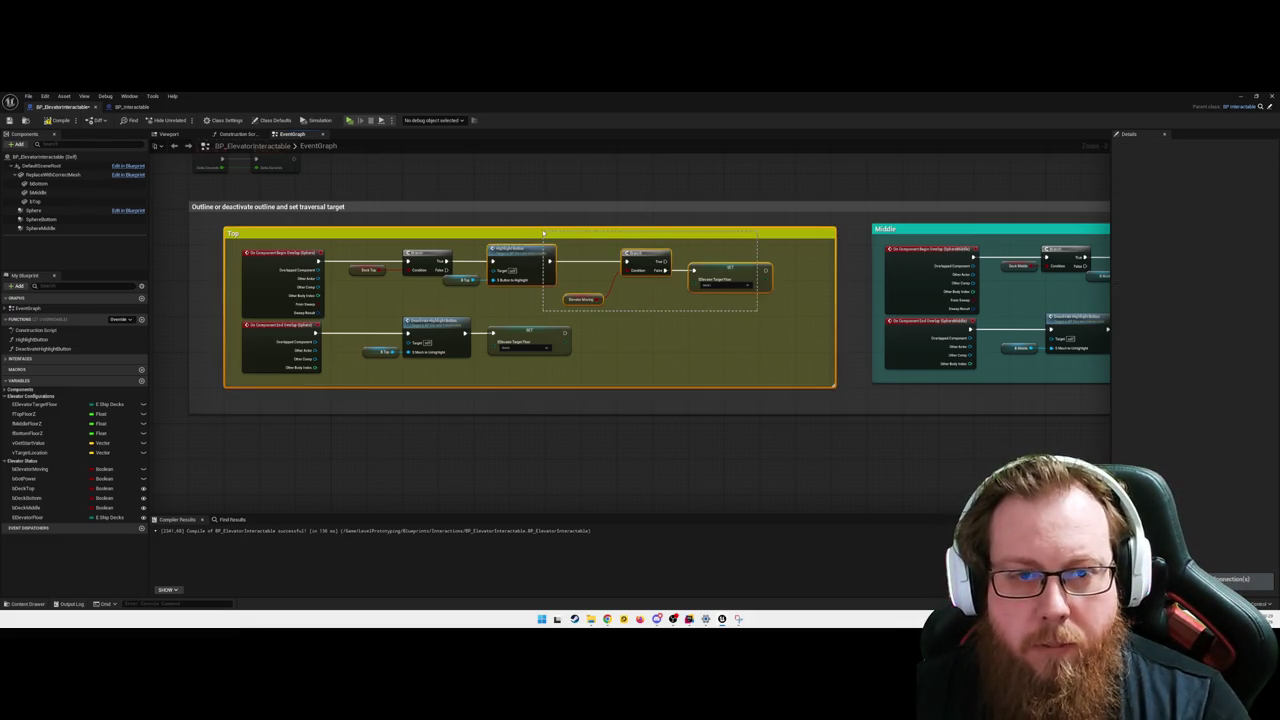
pyautogui.click(548, 262)
pyautogui.click(673, 316)
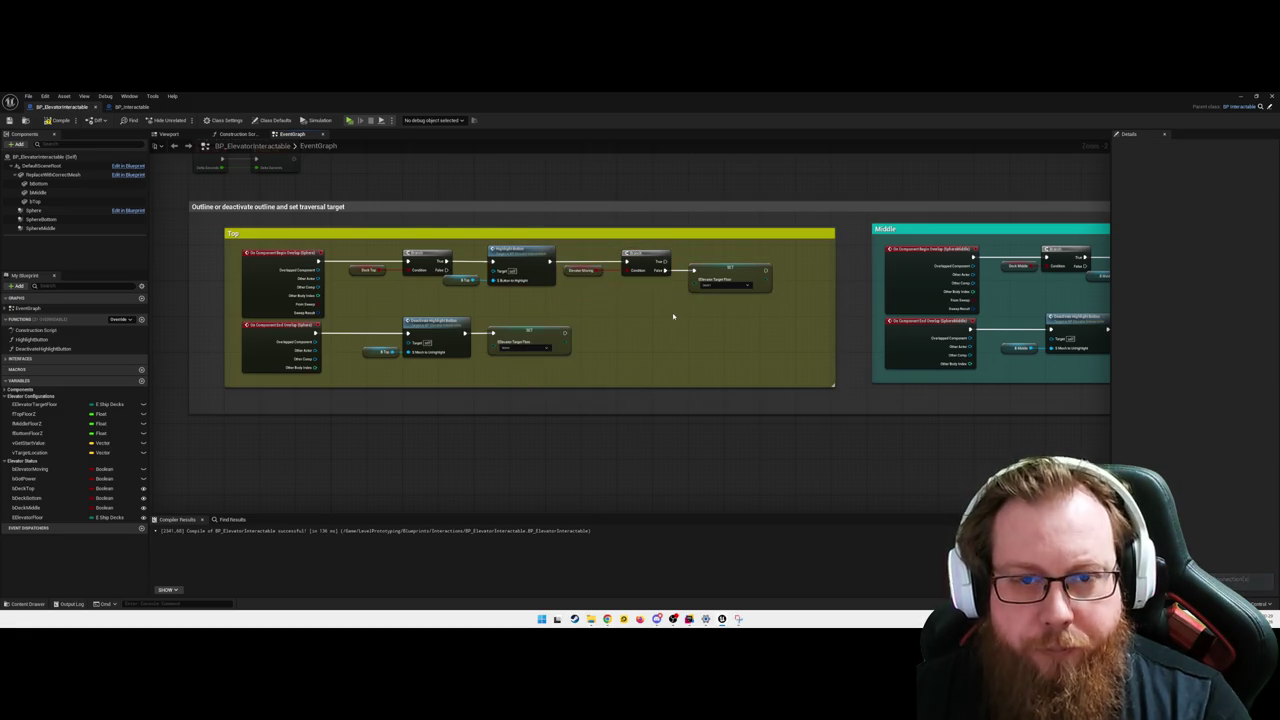
pyautogui.click(280, 253)
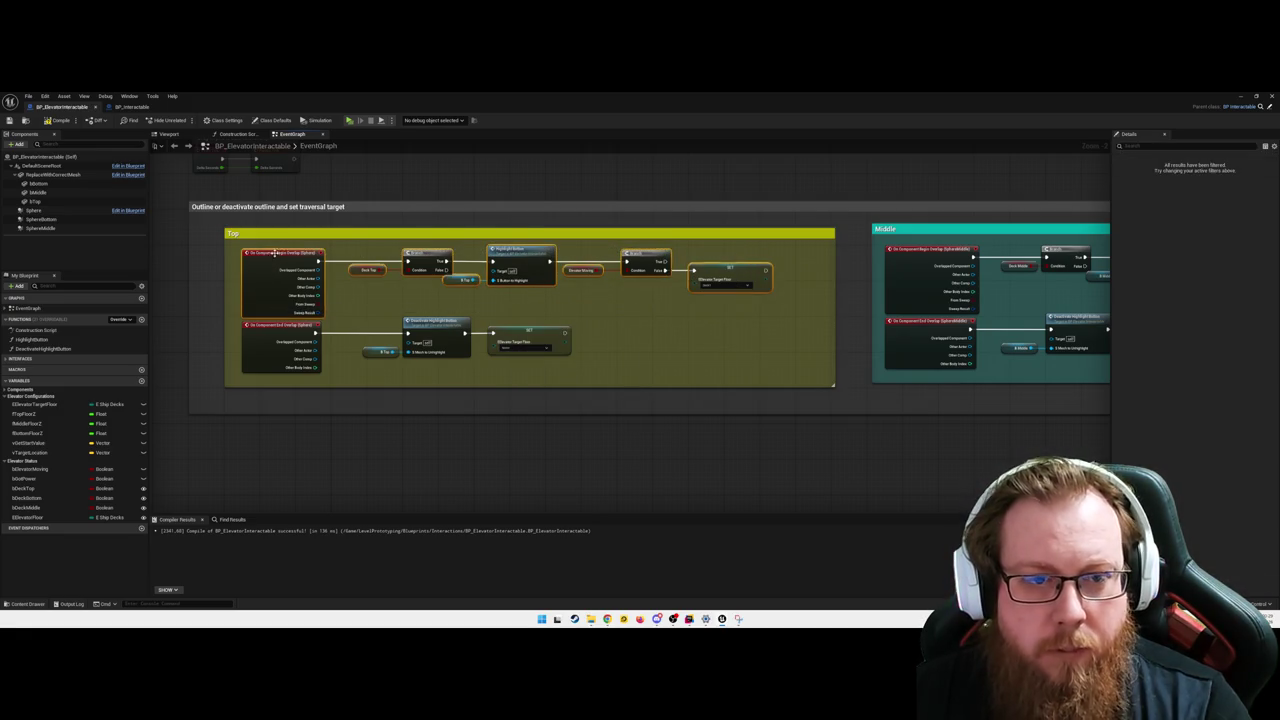
pyautogui.click(507, 308)
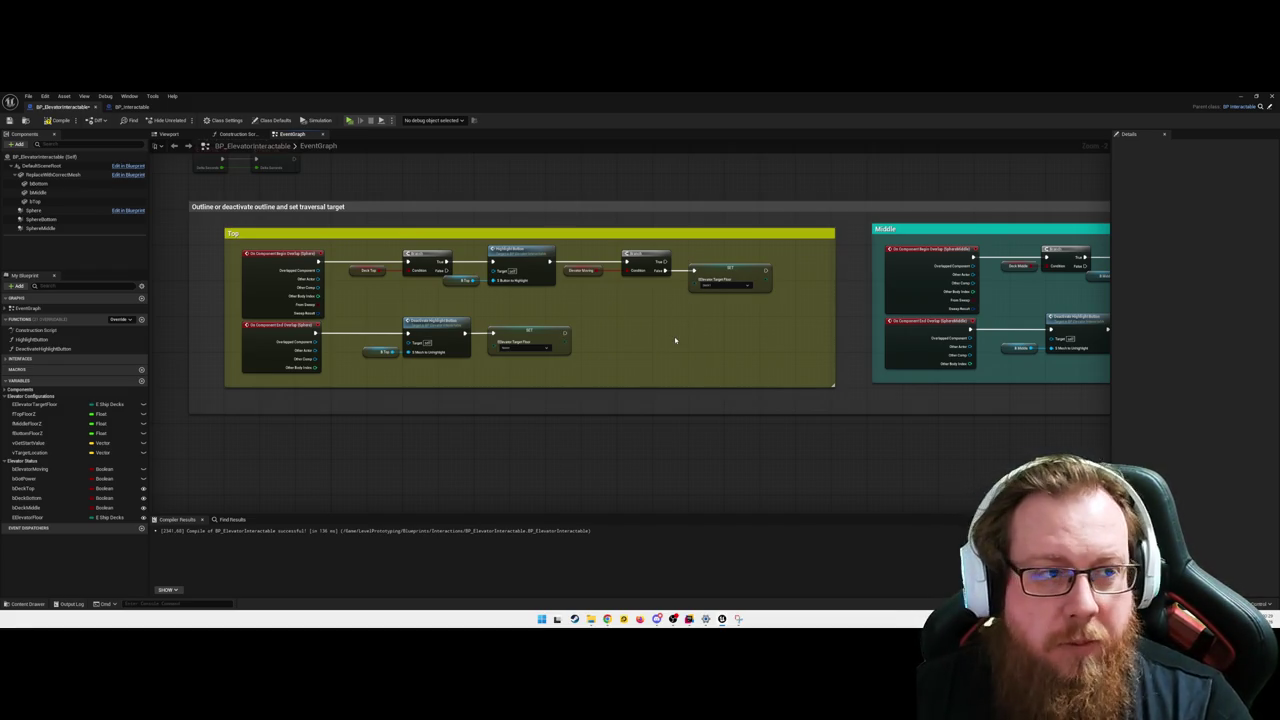
pyautogui.click(57, 120)
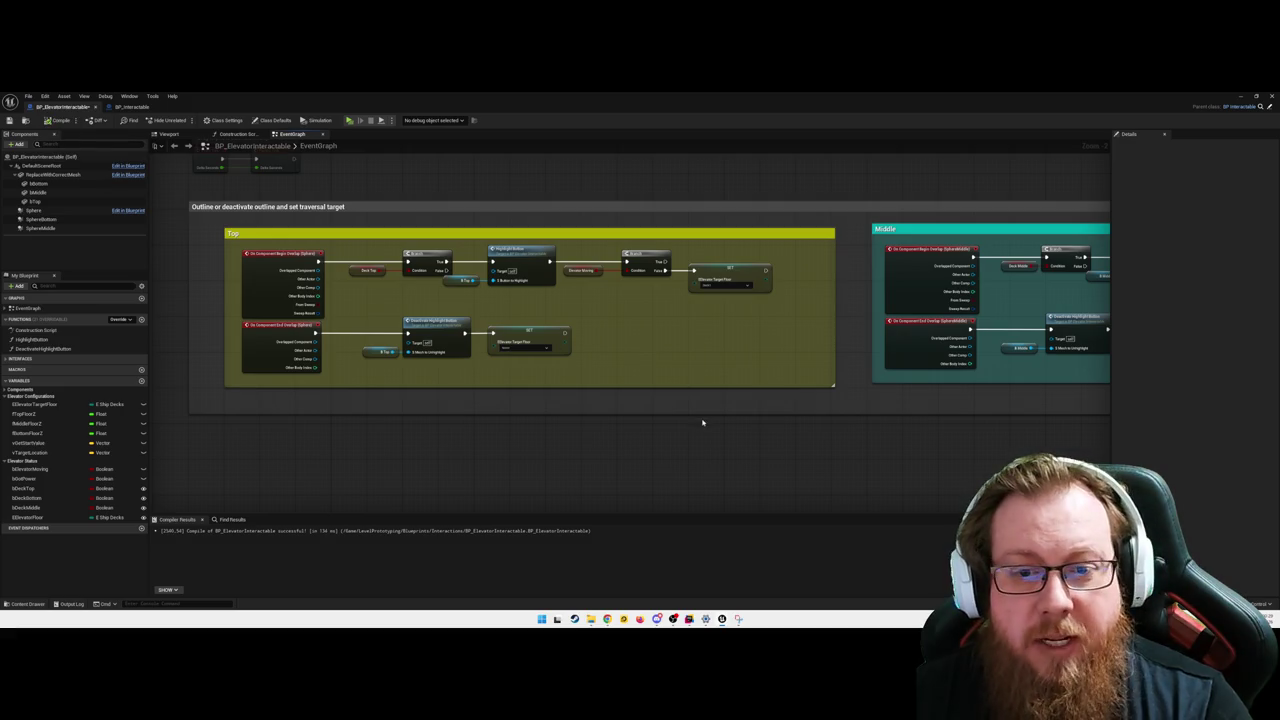
# - Widen the teal Middle comment and shift its begin-overlap SET node right to make room
pyautogui.moveTo(790, 455)
pyautogui.mouseDown()
pyautogui.moveTo(551, 414)
pyautogui.moveTo(289, 420)
pyautogui.mouseUp()
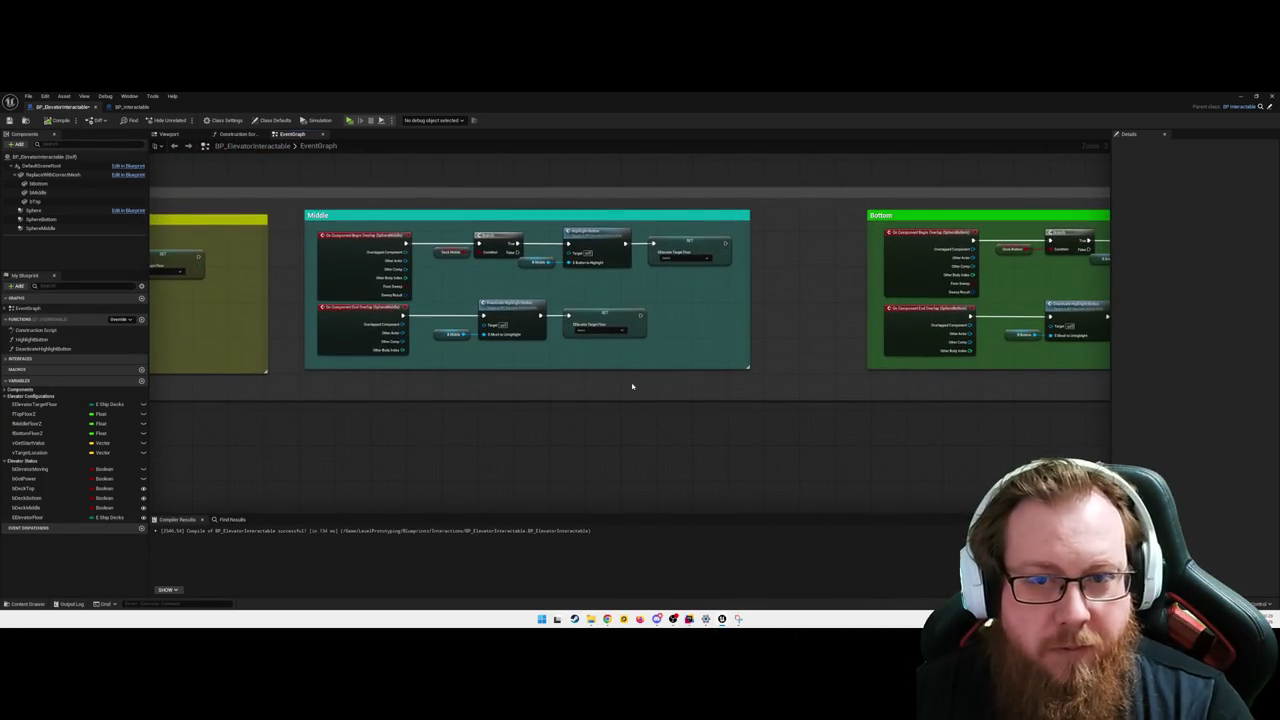
pyautogui.click(215, 220)
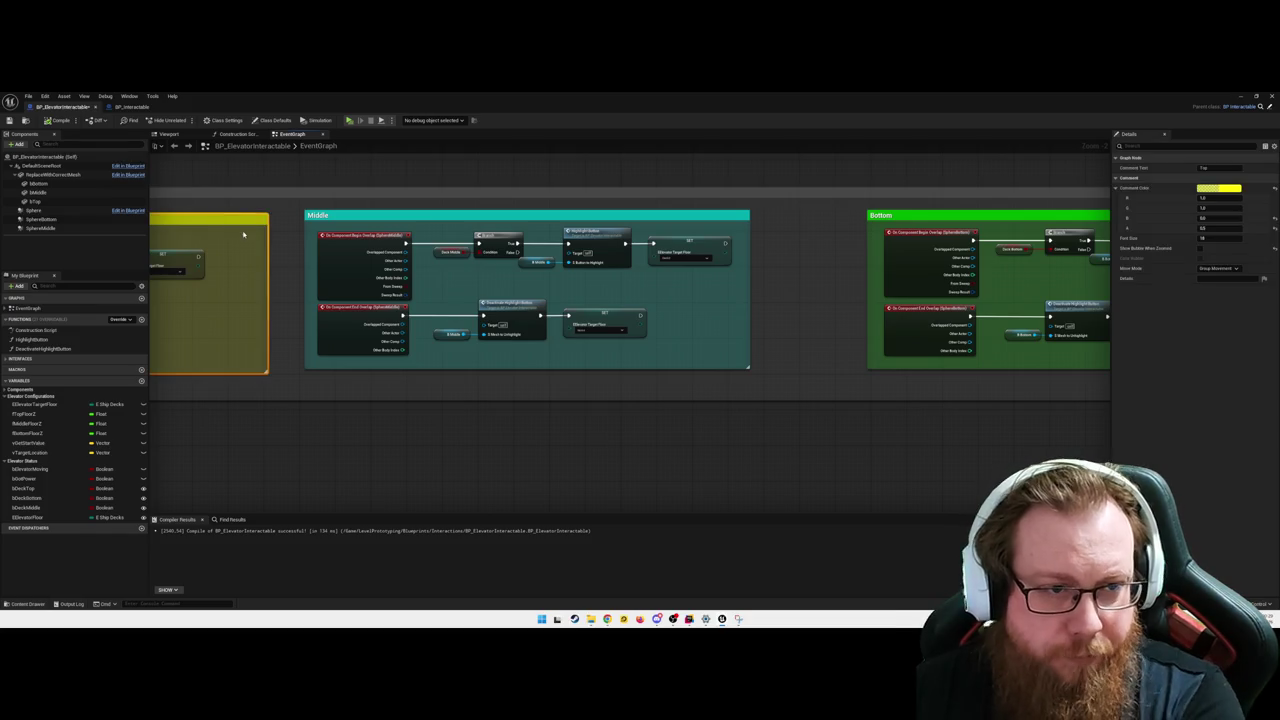
pyautogui.click(759, 386)
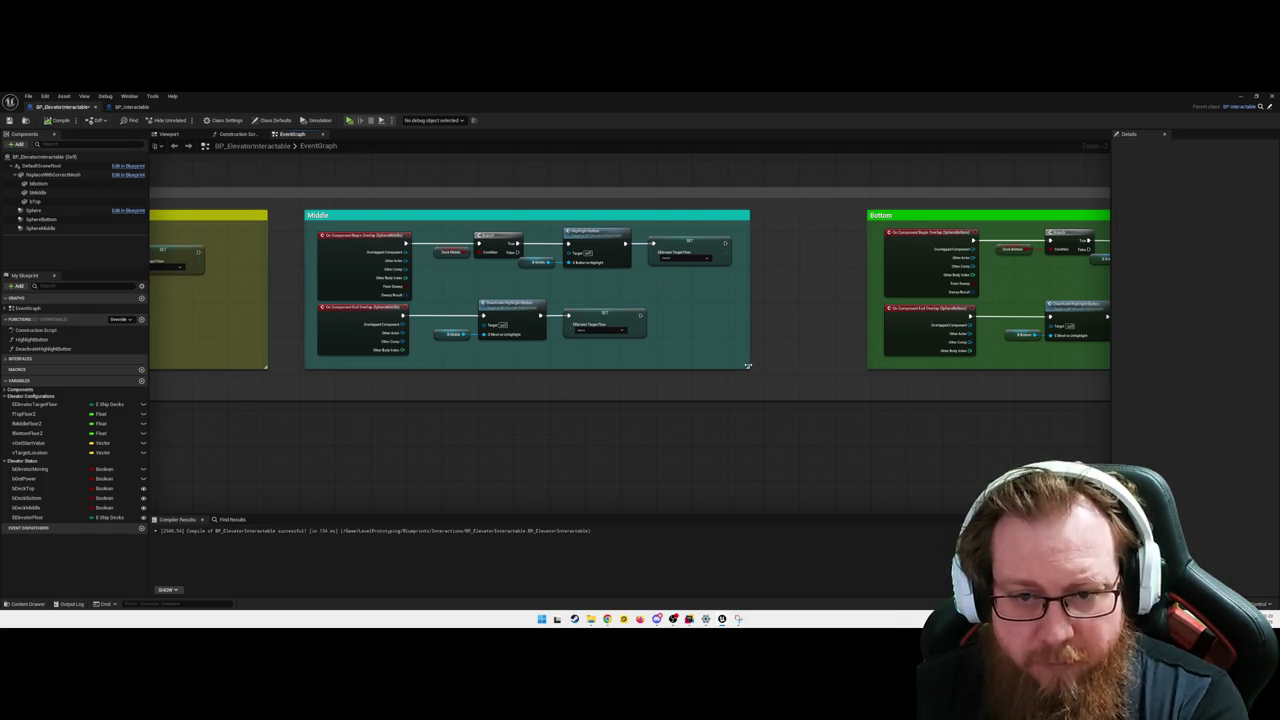
pyautogui.moveTo(747, 367); pyautogui.dragTo(841, 368)
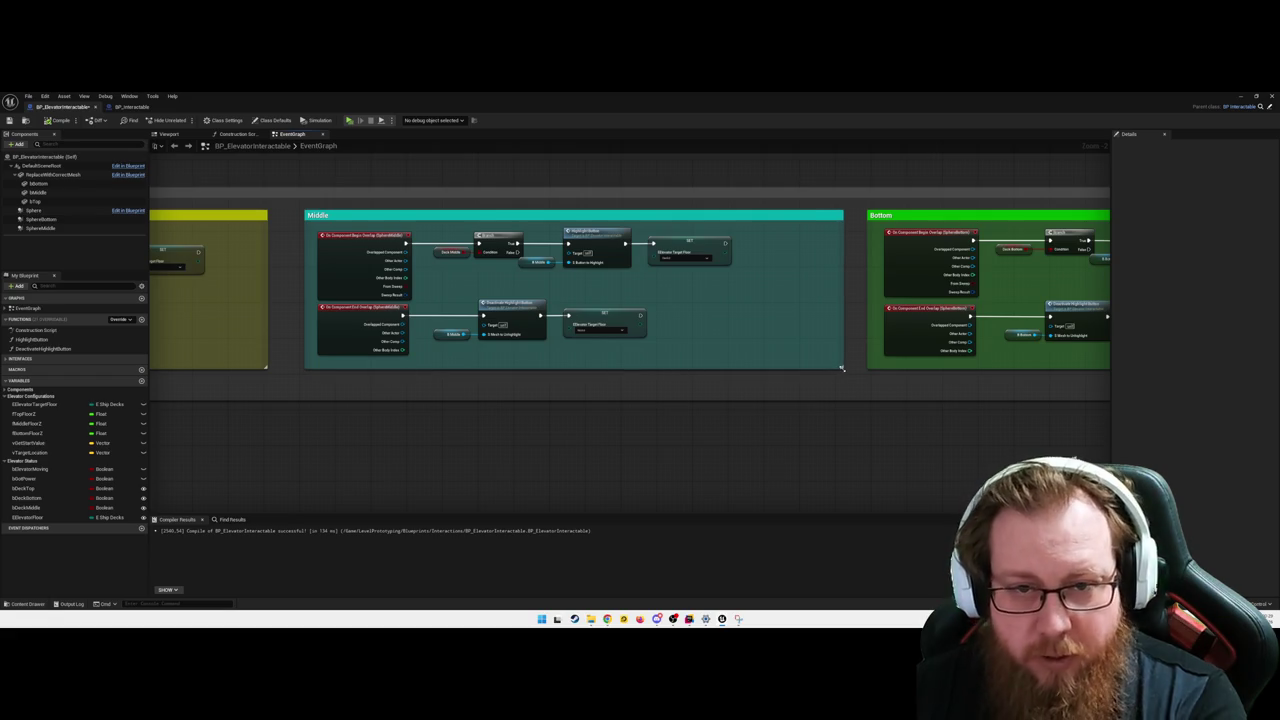
pyautogui.moveTo(699, 237); pyautogui.dragTo(793, 243)
pyautogui.click(296, 280)
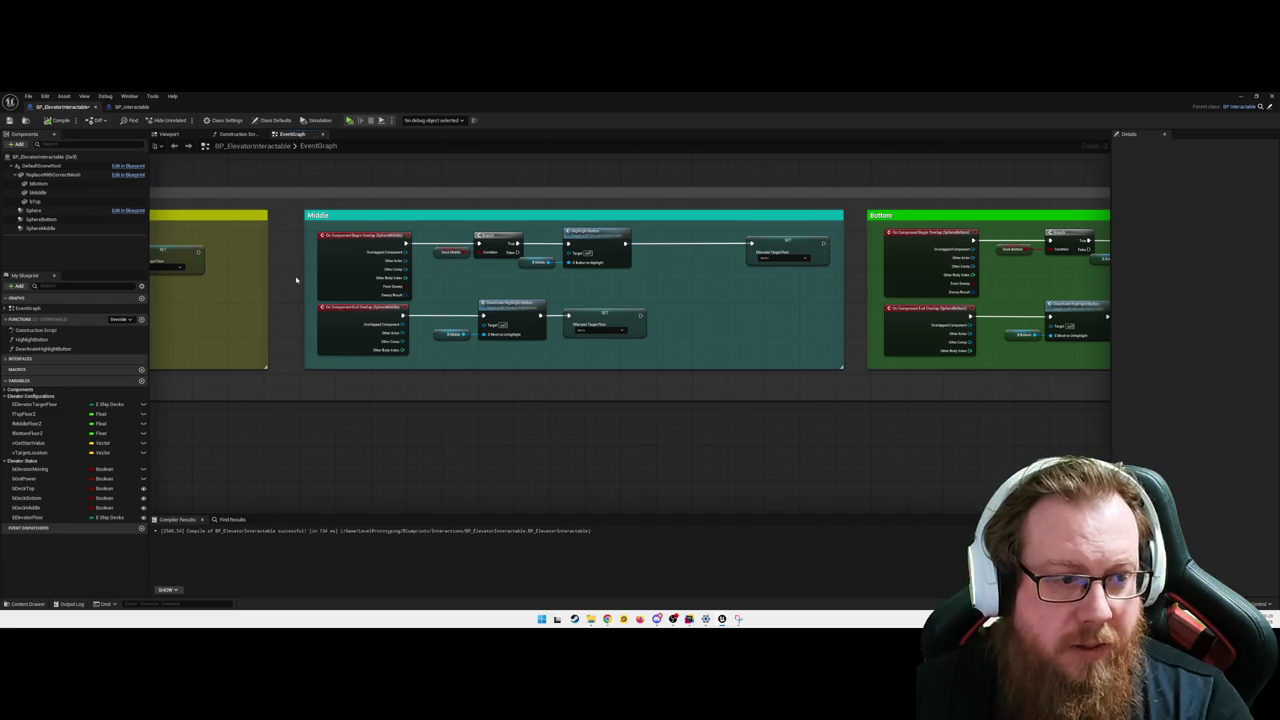
# - Add a bIsElevatorMoving getter feeding a new Branch on the Middle begin-overlap execution line
pyautogui.moveTo(27, 474)
pyautogui.mouseDown()
pyautogui.moveTo(652, 286)
pyautogui.moveTo(702, 296)
pyautogui.mouseUp()
pyautogui.click(679, 290)
pyautogui.write('bra')
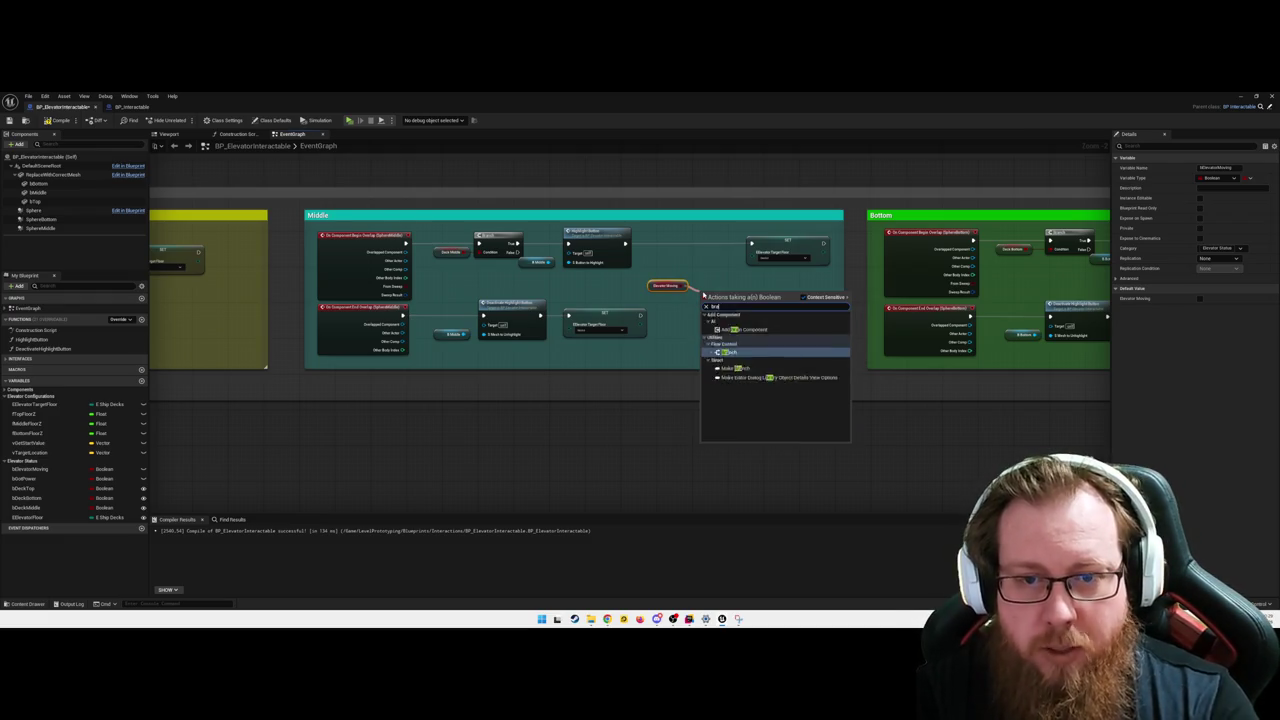
pyautogui.press('Return')
pyautogui.moveTo(705, 264)
pyautogui.mouseDown()
pyautogui.moveTo(705, 241)
pyautogui.moveTo(678, 238)
pyautogui.moveTo(752, 245)
pyautogui.mouseUp()
# - Straighten the Middle begin-overlap event, Highlight, Branch and SET nodes into one line with Q
pyautogui.click(790, 255)
pyautogui.keyDown('ctrl'); pyautogui.click(597, 245); pyautogui.keyUp('ctrl')
pyautogui.keyDown('ctrl'); pyautogui.click(362, 265); pyautogui.keyUp('ctrl')
pyautogui.press('q')
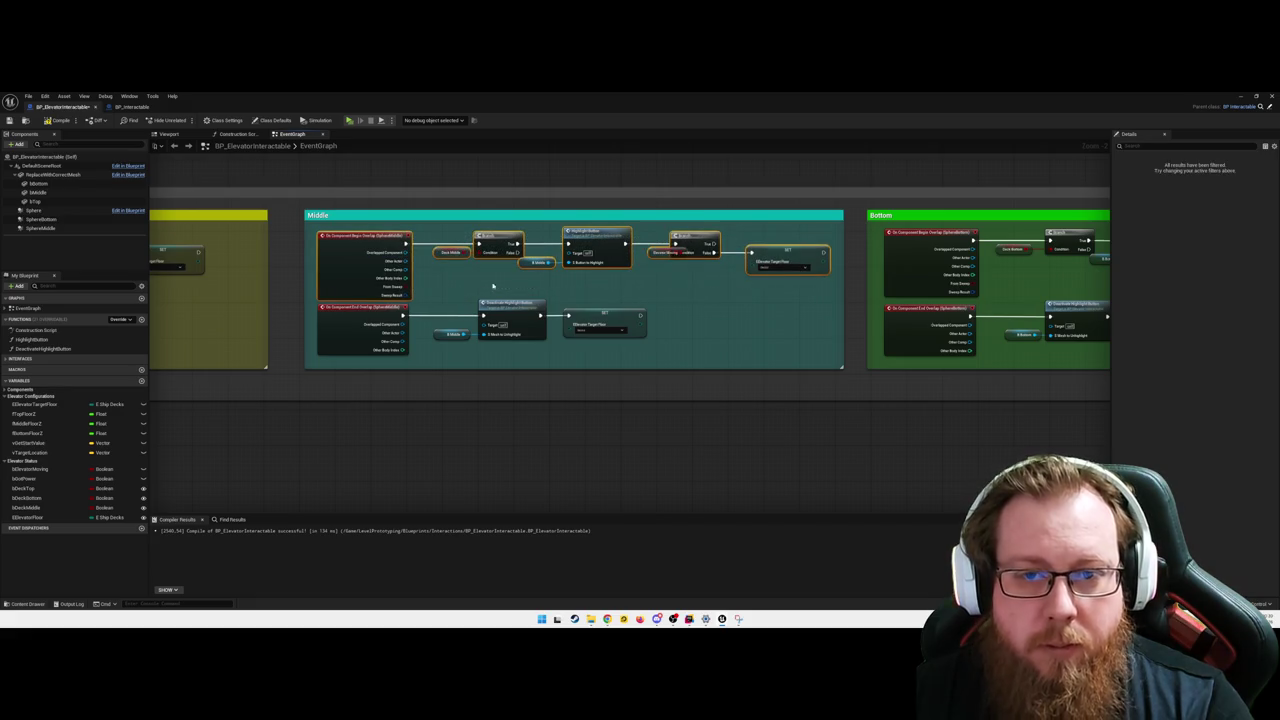
pyautogui.click(786, 306)
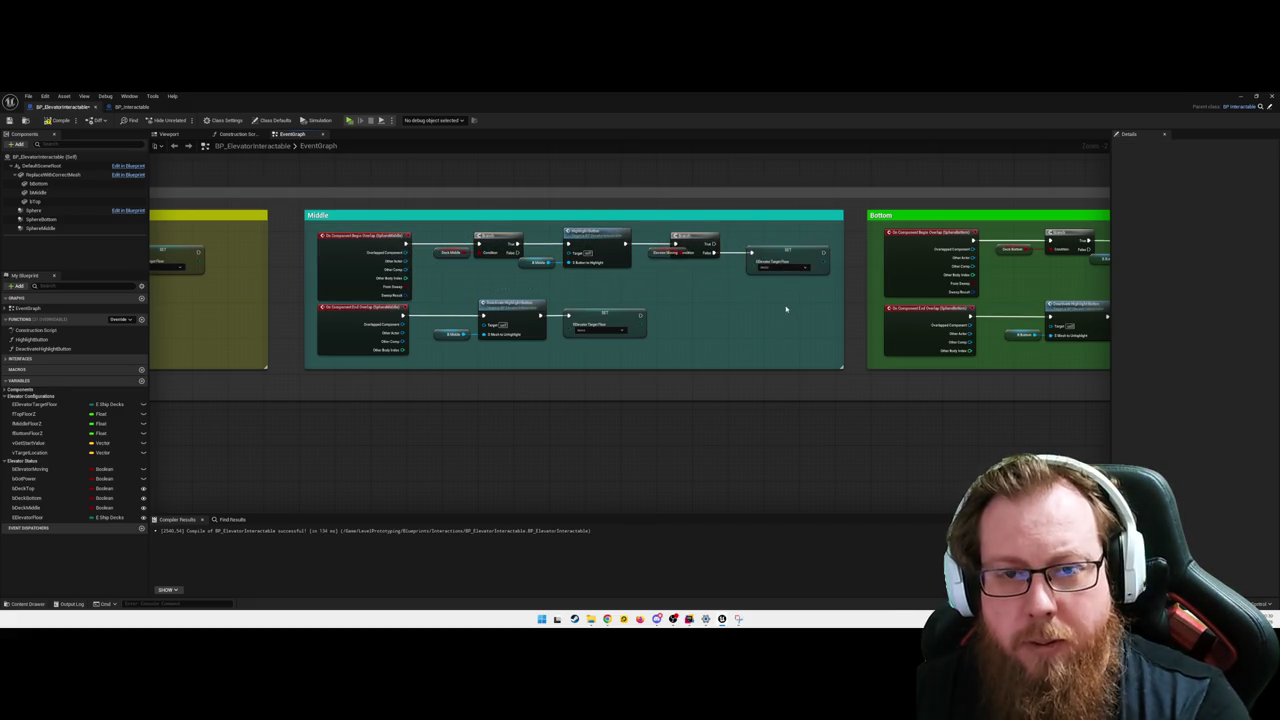
pyautogui.moveTo(694, 237)
pyautogui.mouseDown()
pyautogui.moveTo(709, 237)
pyautogui.moveTo(647, 254)
pyautogui.mouseUp()
pyautogui.click(689, 283)
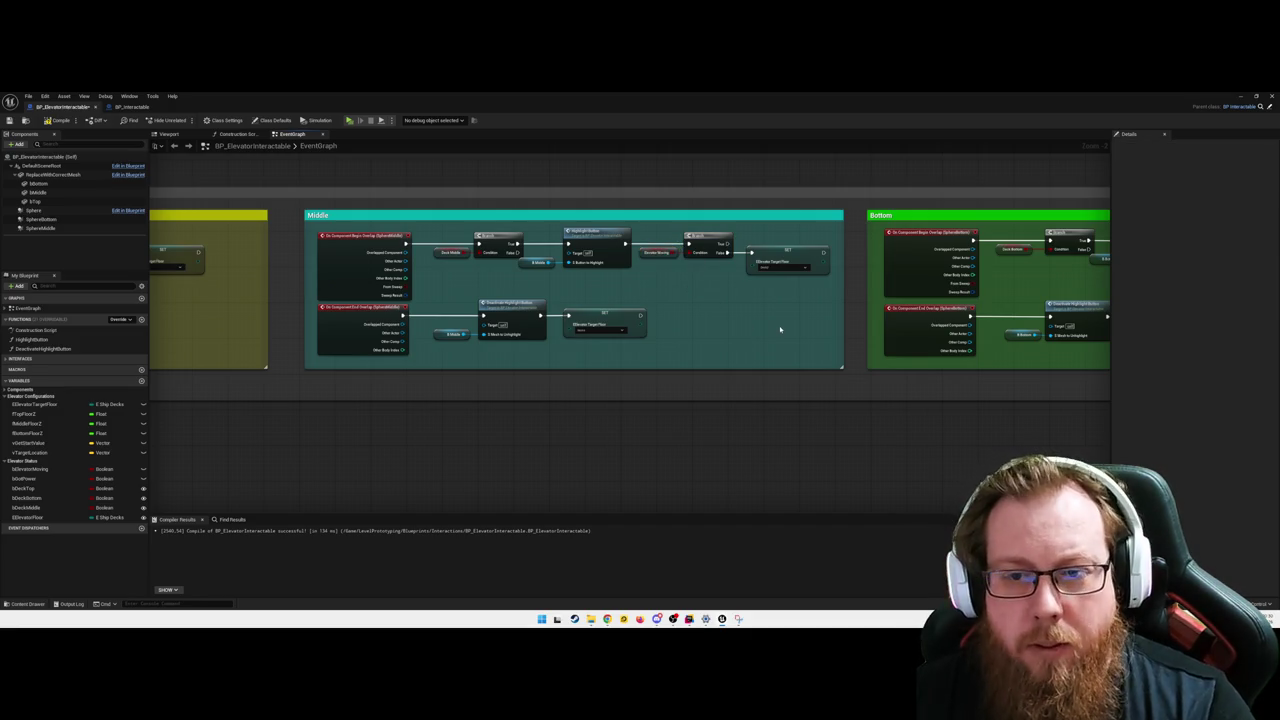
# - Shift the Top section's Branch, getter and SET nodes left and narrow the yellow Top comment
pyautogui.moveTo(305, 391)
pyautogui.mouseDown()
pyautogui.moveTo(646, 366)
pyautogui.moveTo(742, 391)
pyautogui.mouseUp()
pyautogui.moveTo(609, 261); pyautogui.dragTo(601, 262)
pyautogui.moveTo(460, 238)
pyautogui.mouseDown()
pyautogui.moveTo(586, 277)
pyautogui.moveTo(521, 262)
pyautogui.mouseUp()
pyautogui.click(697, 373)
pyautogui.moveTo(712, 375); pyautogui.dragTo(674, 381)
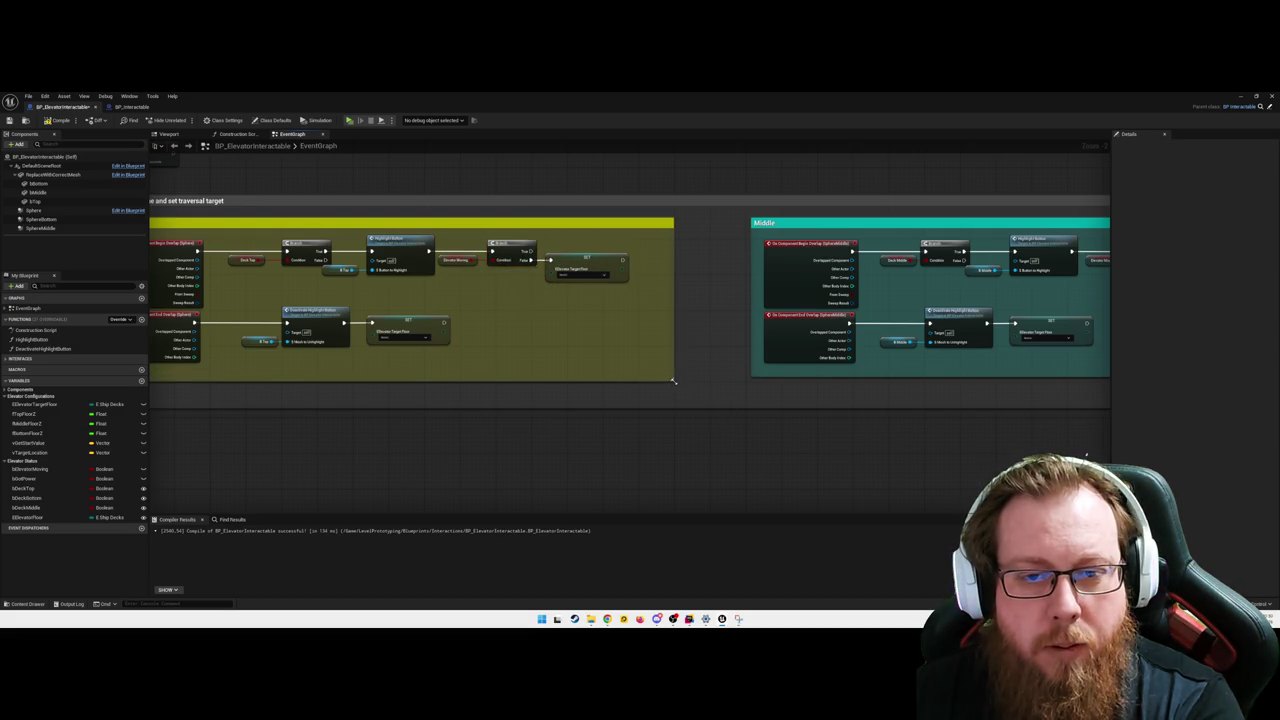
# - Realign the Middle Branch, Highlight and SET nodes and resize the Middle comment to fit
pyautogui.moveTo(779, 399)
pyautogui.mouseDown()
pyautogui.moveTo(806, 397)
pyautogui.moveTo(732, 389)
pyautogui.mouseUp()
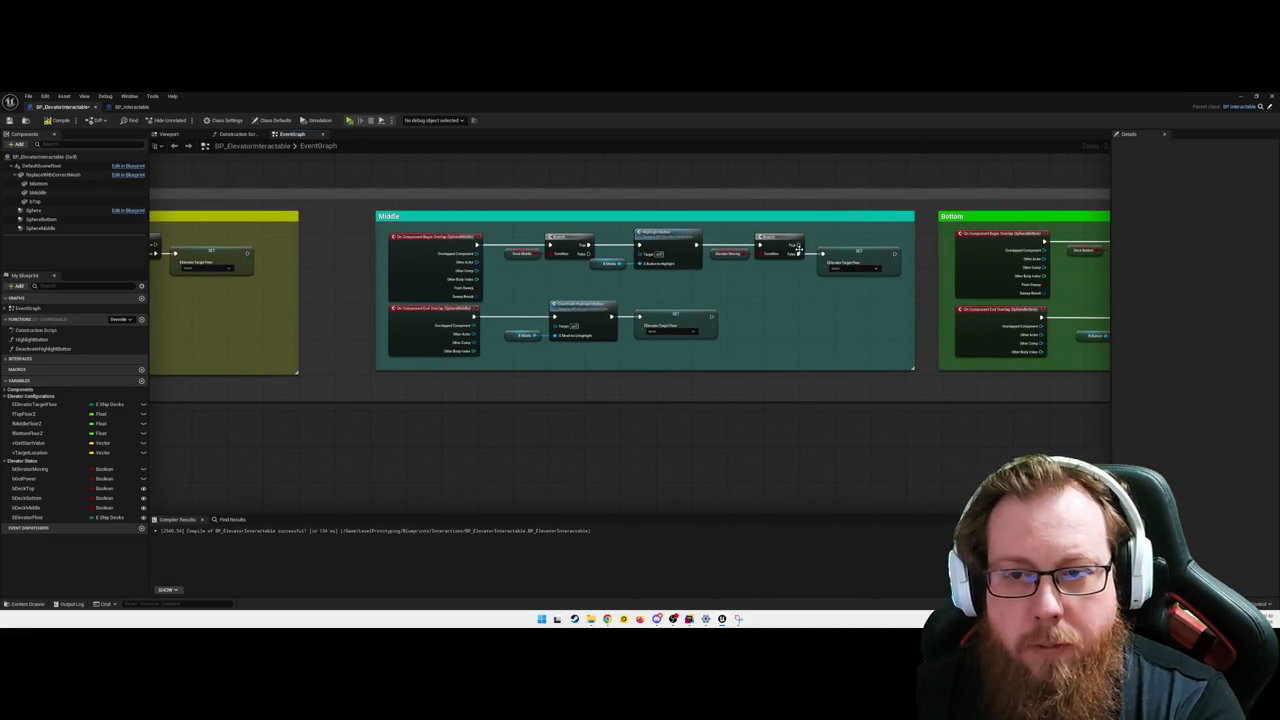
pyautogui.moveTo(856, 302); pyautogui.dragTo(737, 234)
pyautogui.click(844, 300)
pyautogui.moveTo(844, 296)
pyautogui.mouseDown()
pyautogui.moveTo(700, 250)
pyautogui.moveTo(505, 232)
pyautogui.mouseUp()
pyautogui.moveTo(660, 245); pyautogui.dragTo(652, 245)
pyautogui.click(824, 308)
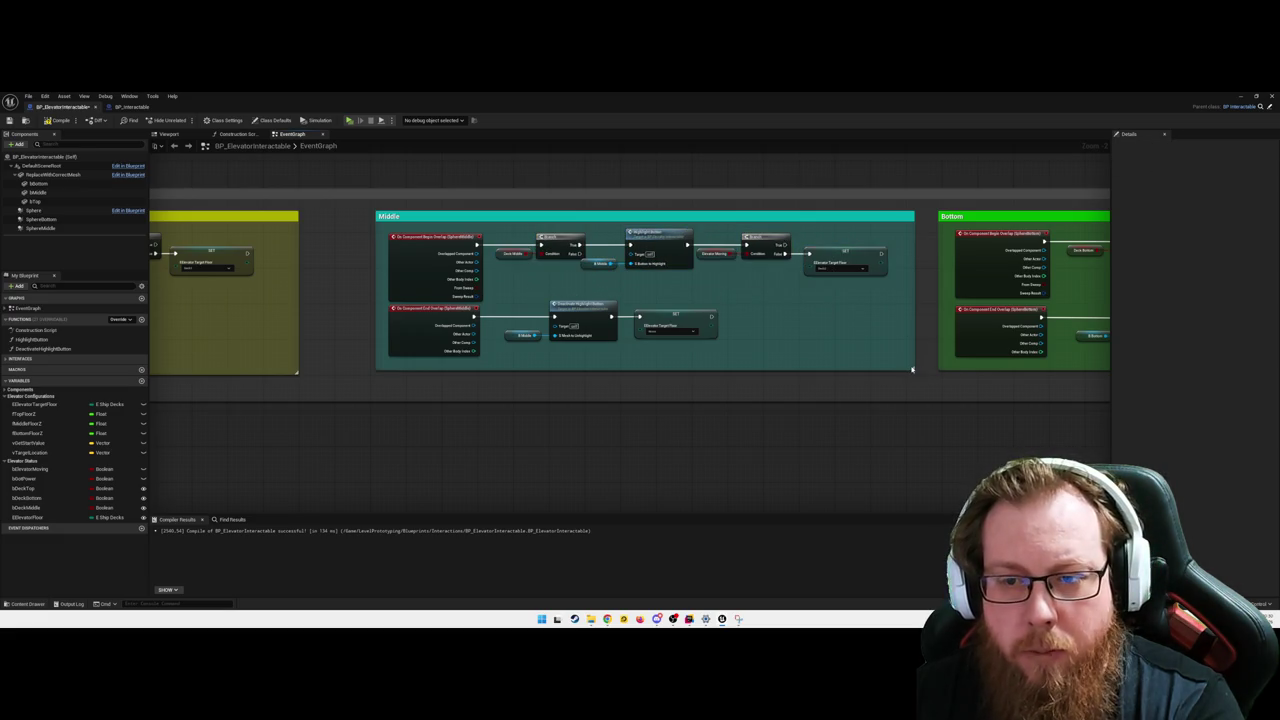
pyautogui.moveTo(911, 368); pyautogui.dragTo(904, 374)
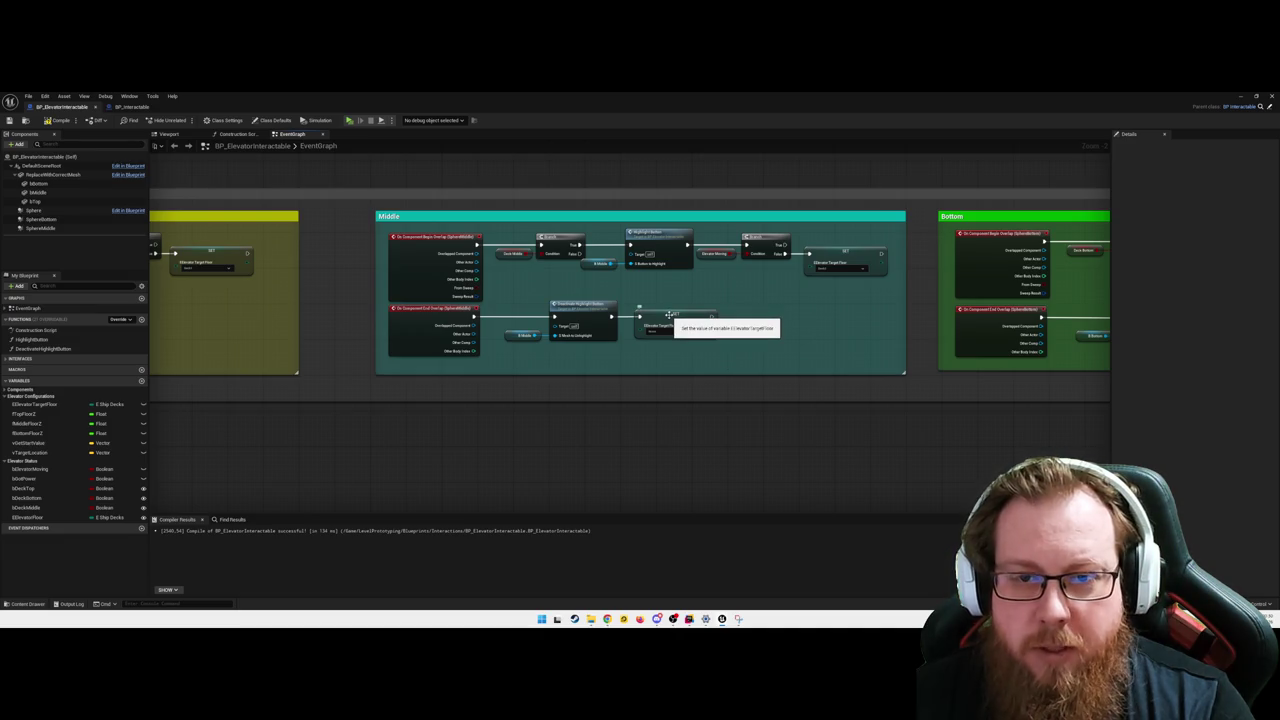
# - Paste Branch-plus-Elevator Moving copies before the Middle end-overlap SET and into Top's end-overlap
pyautogui.moveTo(668, 315); pyautogui.dragTo(776, 318)
pyautogui.click(710, 311)
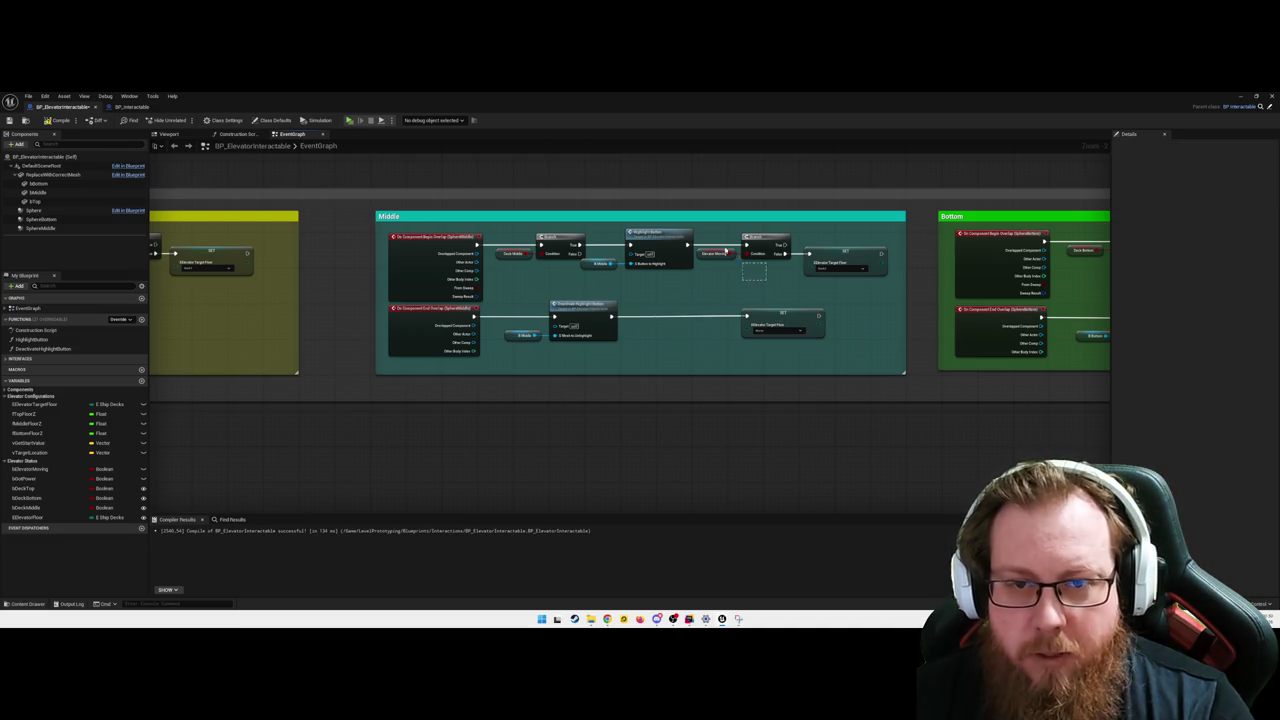
pyautogui.hotkey('ctrl', 'v')
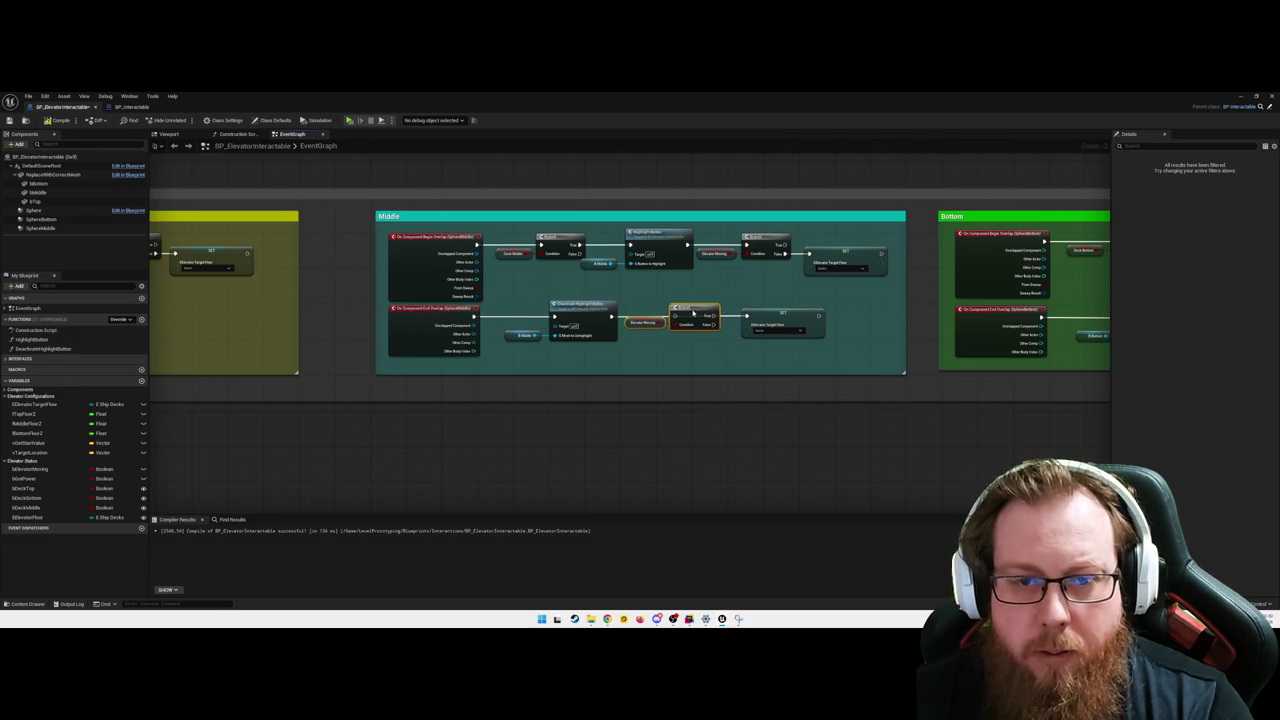
pyautogui.moveTo(612, 318); pyautogui.dragTo(745, 324)
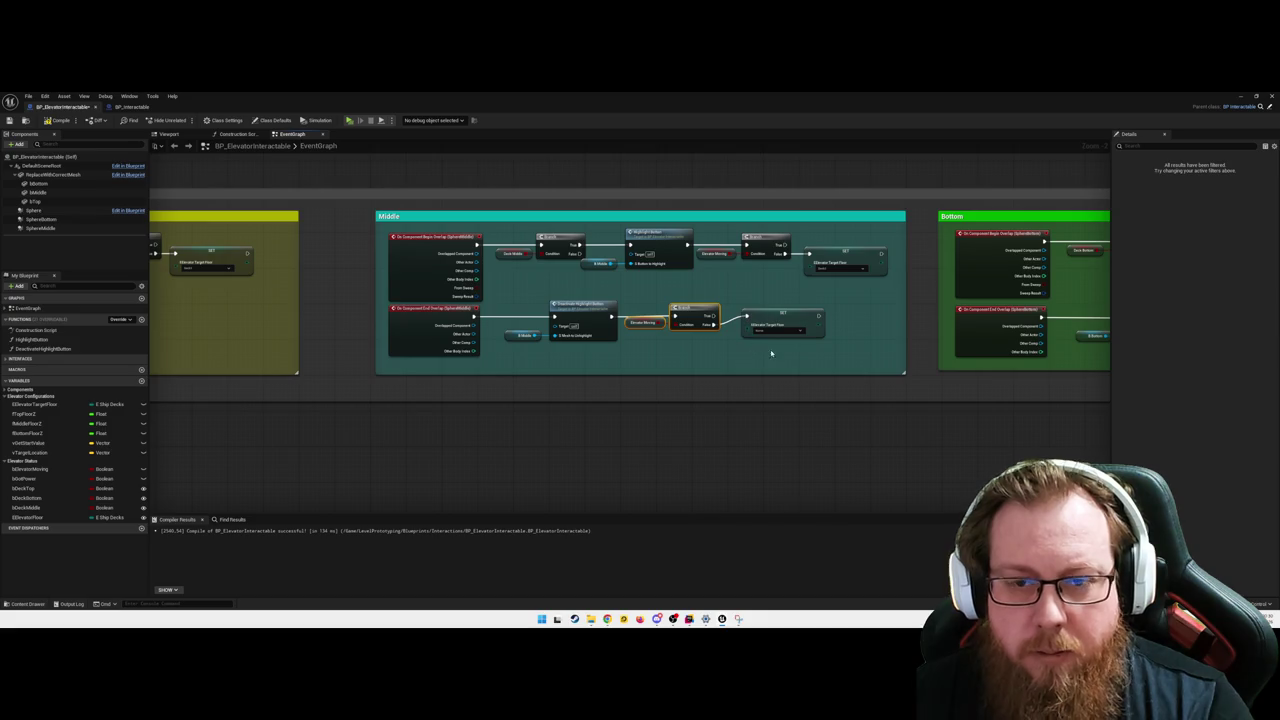
pyautogui.moveTo(385, 300); pyautogui.dragTo(603, 350)
pyautogui.click(696, 359)
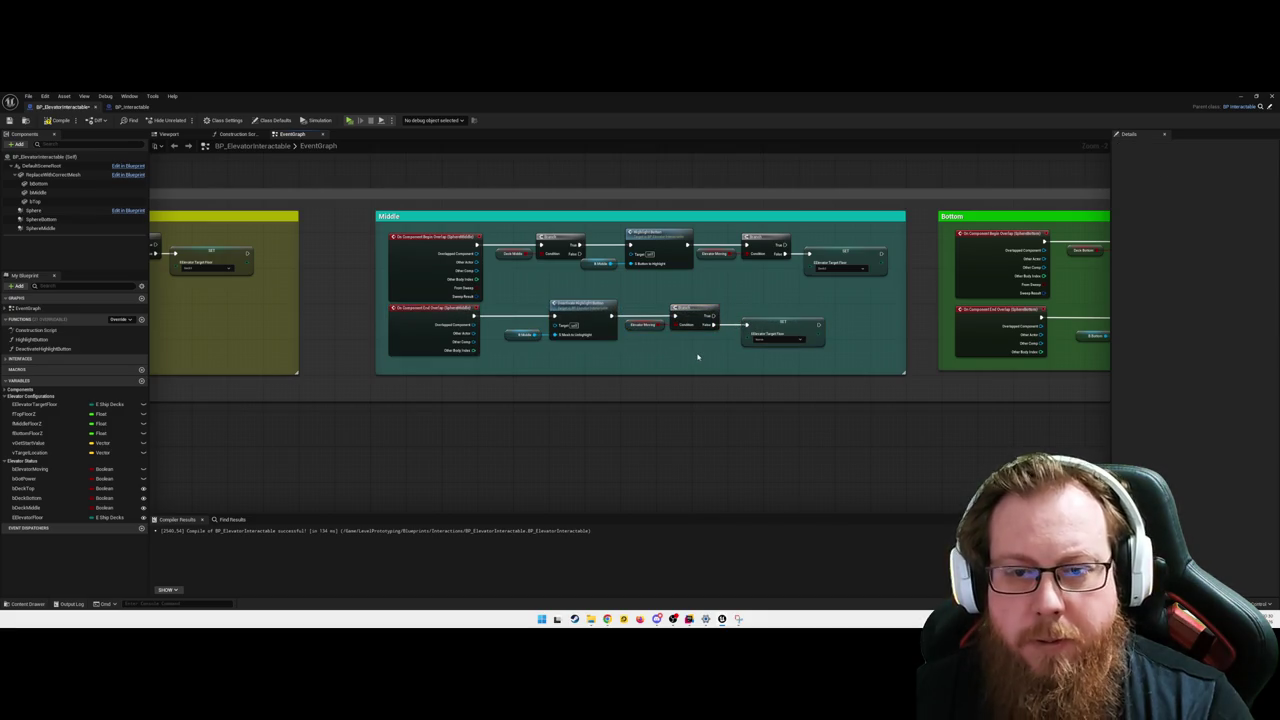
pyautogui.hotkey('ctrl', 'v')
pyautogui.moveTo(427, 320)
pyautogui.mouseDown()
pyautogui.moveTo(556, 321)
pyautogui.moveTo(462, 330)
pyautogui.moveTo(449, 318)
pyautogui.mouseUp()
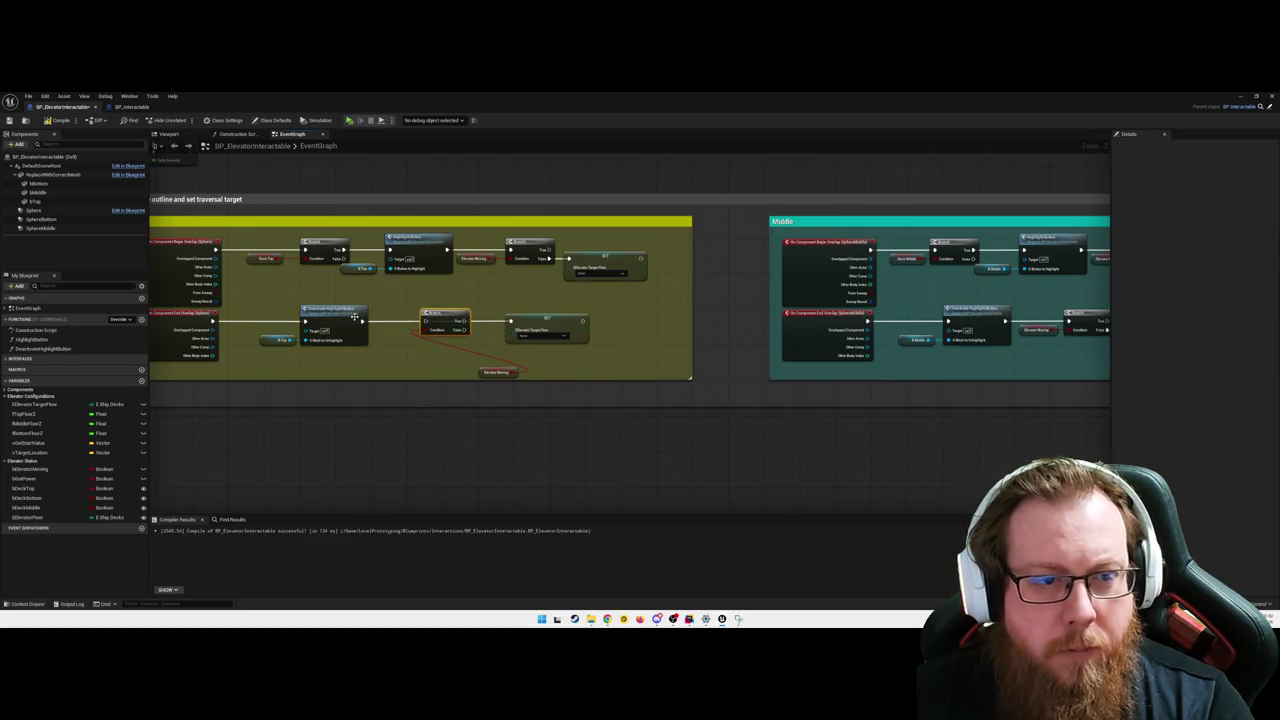
# - Wire Top's end-overlap Branch into its SET, feed Elevator Moving into the condition, and tidy the row
pyautogui.moveTo(363, 320); pyautogui.dragTo(512, 322)
pyautogui.moveTo(518, 371); pyautogui.dragTo(433, 333)
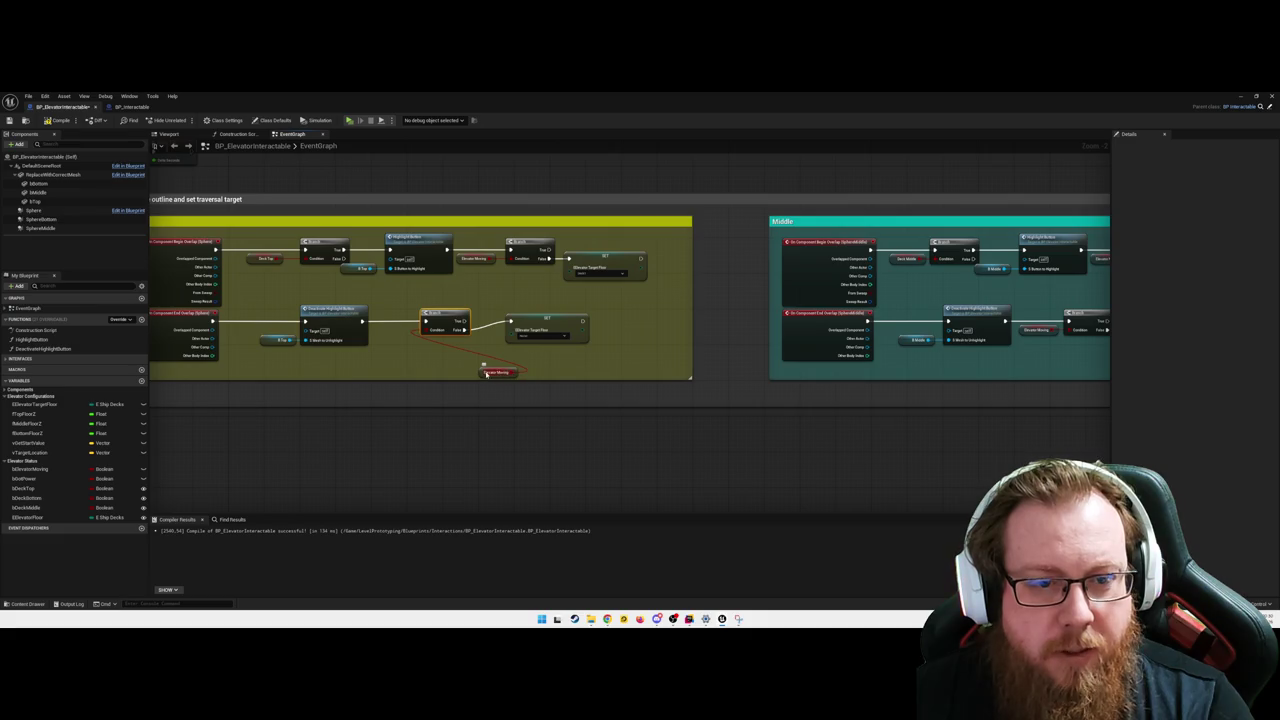
pyautogui.moveTo(483, 373); pyautogui.dragTo(395, 333)
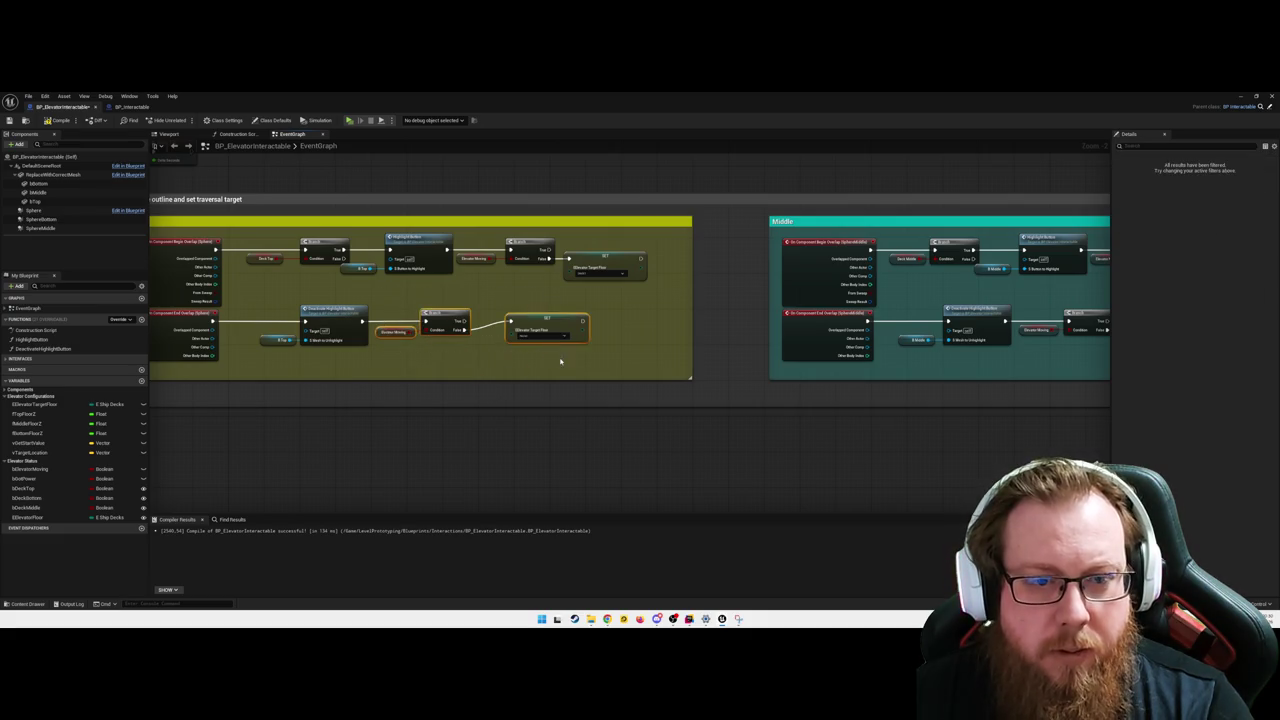
pyautogui.moveTo(501, 303); pyautogui.dragTo(611, 299)
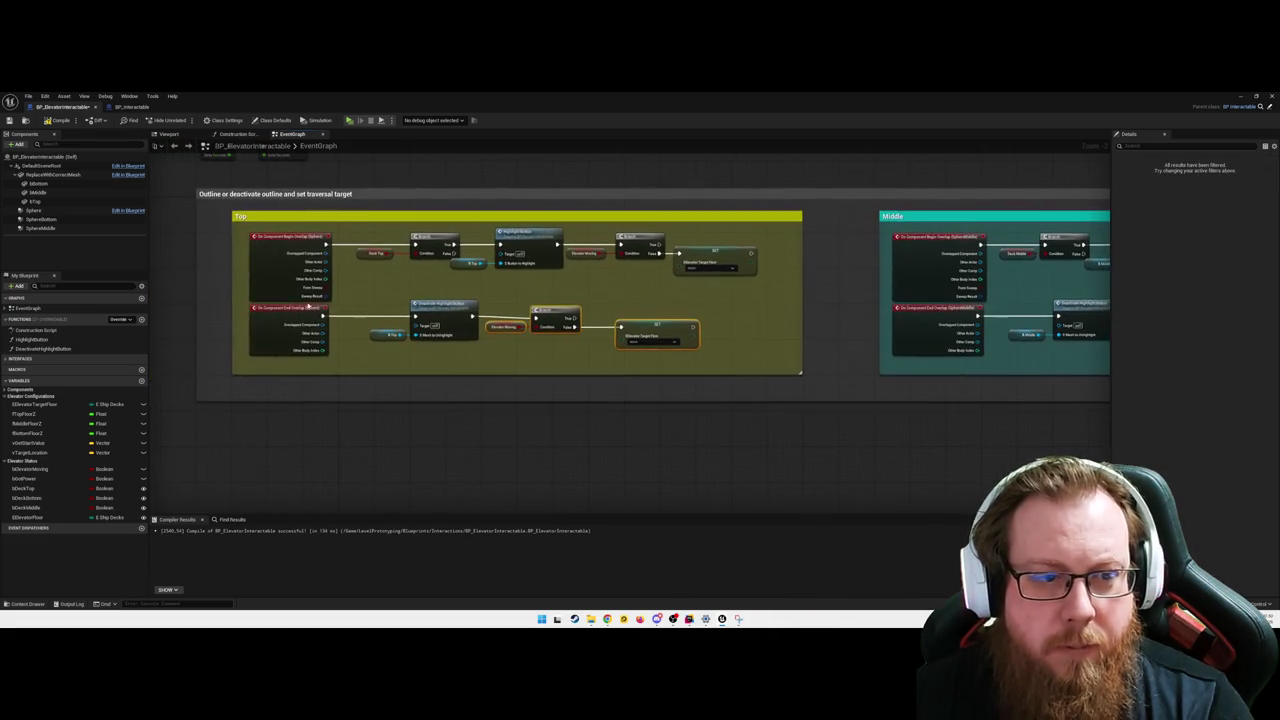
pyautogui.moveTo(244, 298); pyautogui.dragTo(447, 349)
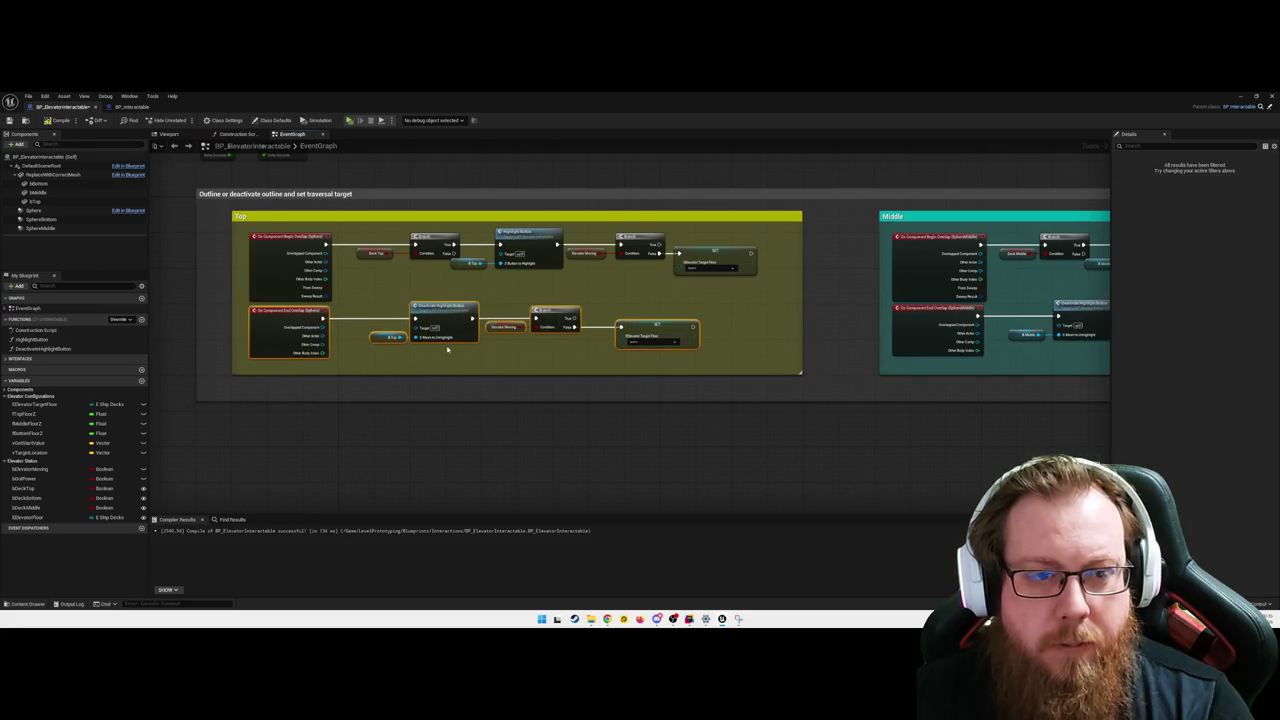
pyautogui.click(556, 392)
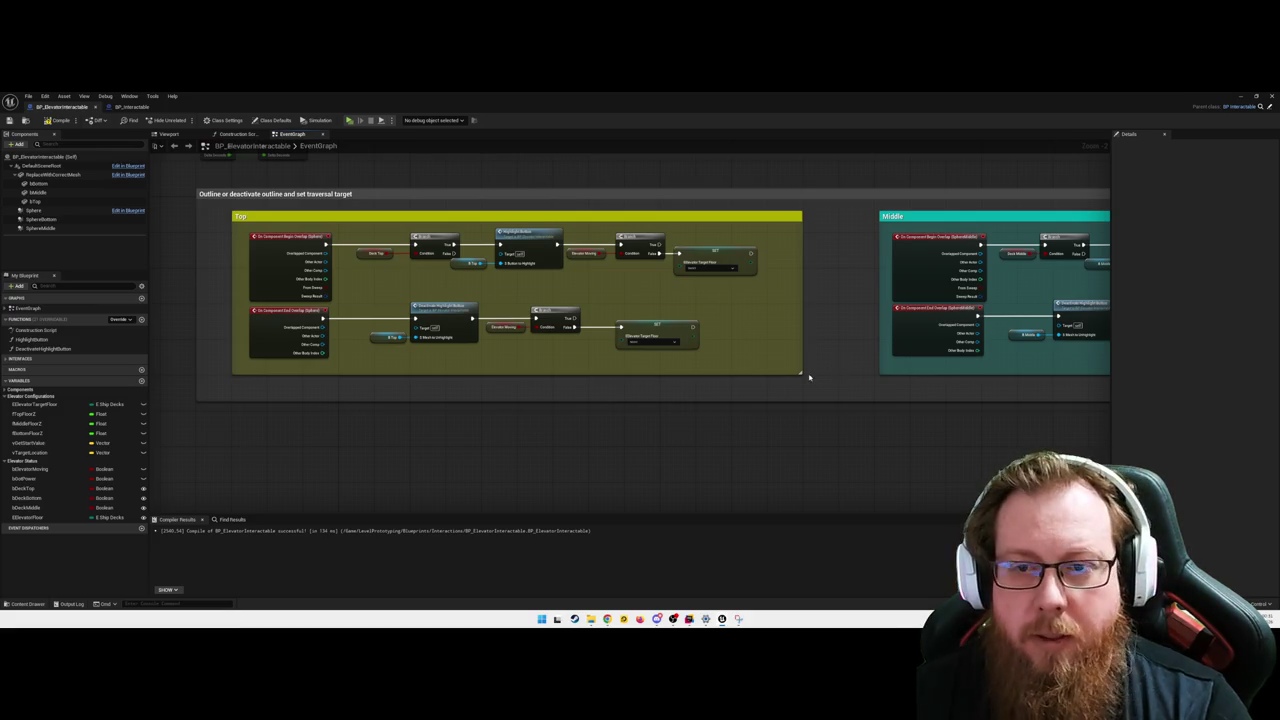
pyautogui.moveTo(810, 377)
pyautogui.mouseDown()
pyautogui.moveTo(749, 403)
pyautogui.moveTo(440, 470)
pyautogui.mouseUp()
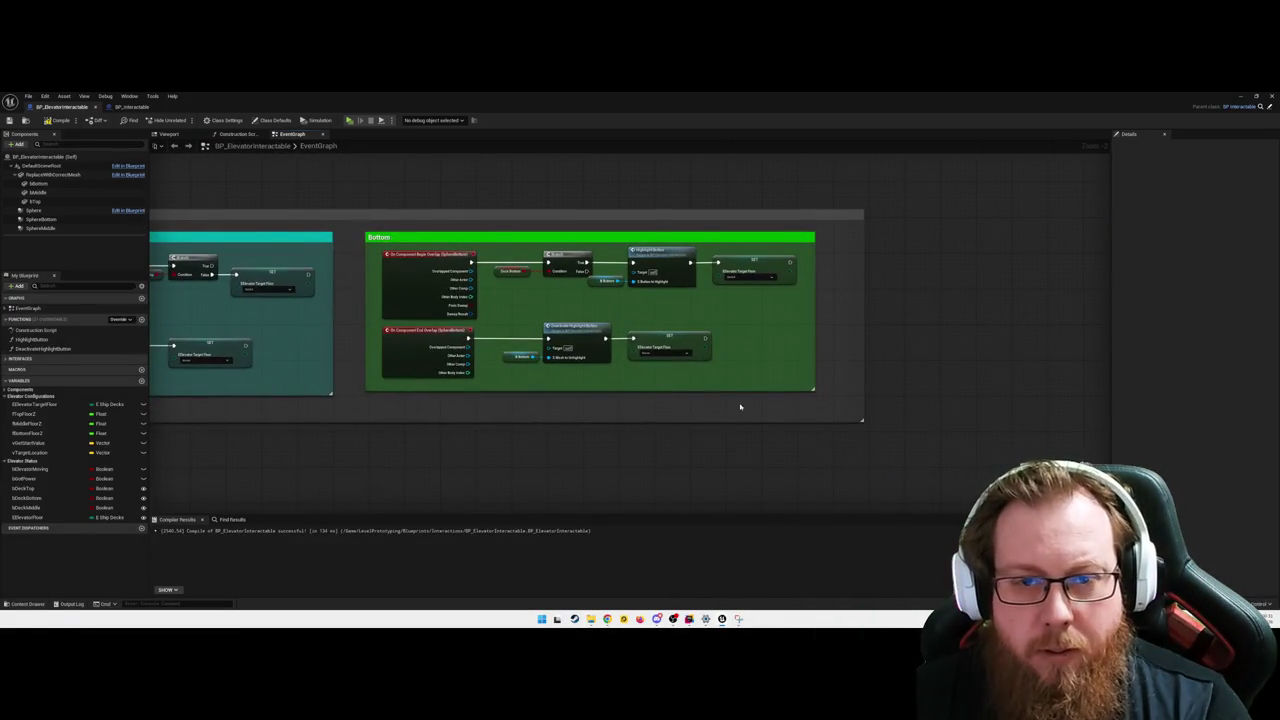
# - Widen the Bottom comment, insert a pasted Elevator Moving Branch before the lower SET, and straighten with Q
pyautogui.moveTo(670, 340); pyautogui.dragTo(743, 337)
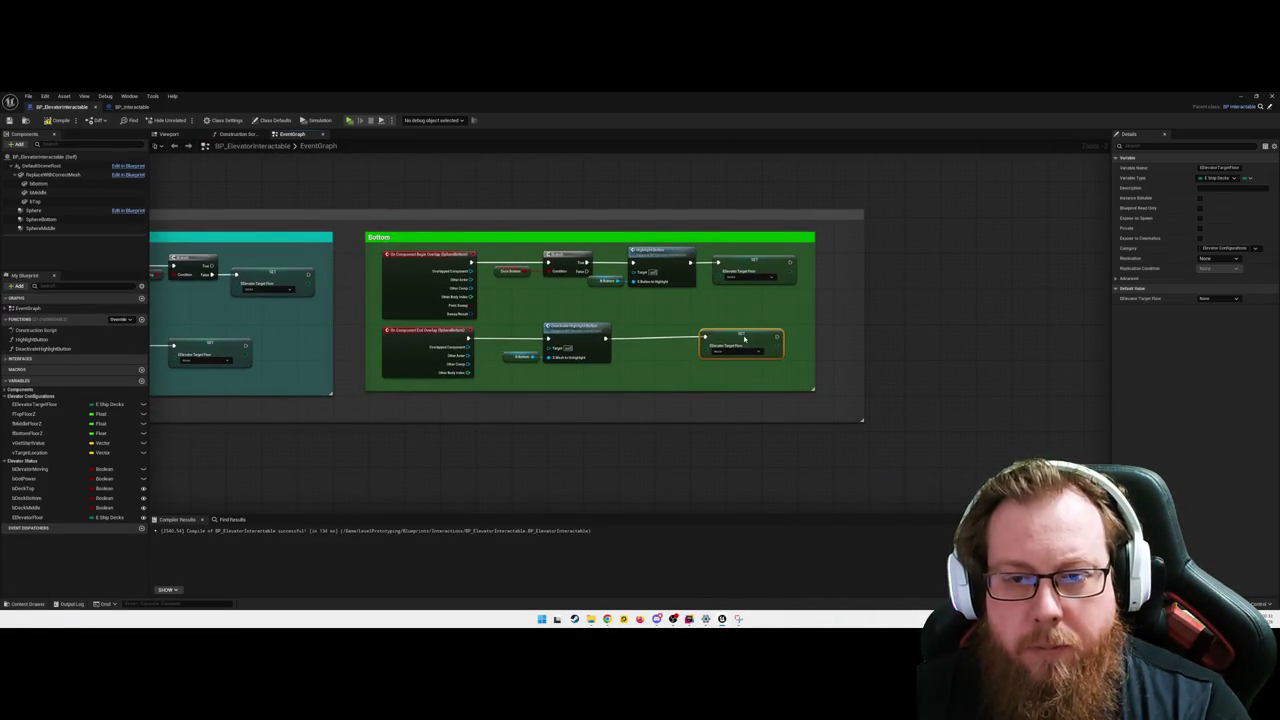
pyautogui.moveTo(818, 390); pyautogui.dragTo(858, 391)
pyautogui.moveTo(743, 333)
pyautogui.mouseDown()
pyautogui.moveTo(770, 333)
pyautogui.moveTo(685, 336)
pyautogui.mouseUp()
pyautogui.hotkey('ctrl', 'v')
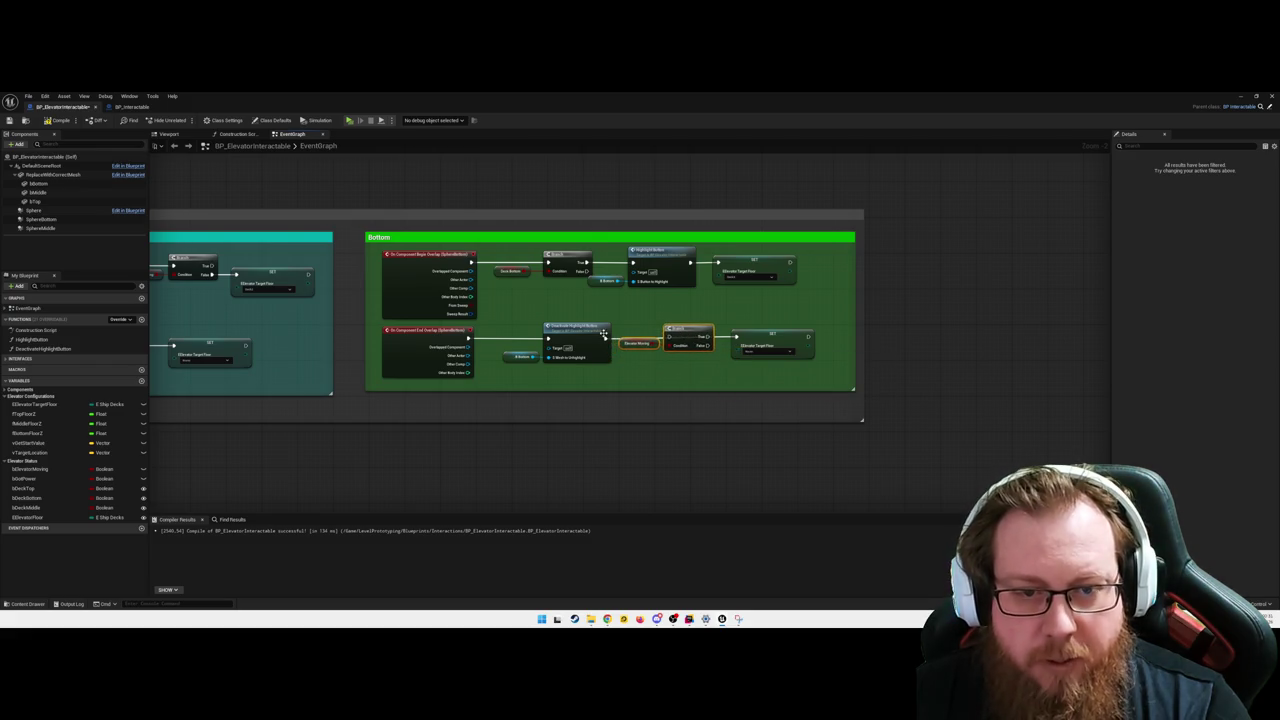
pyautogui.moveTo(604, 337); pyautogui.dragTo(736, 338)
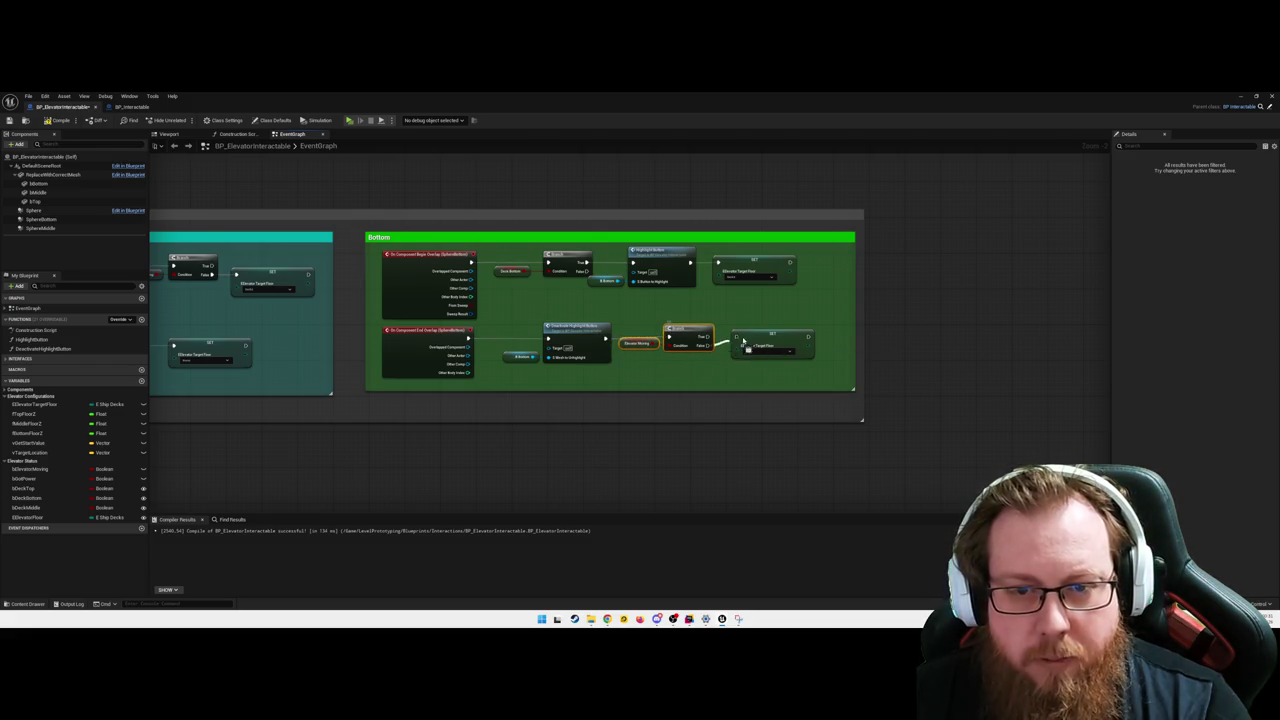
pyautogui.moveTo(822, 376)
pyautogui.mouseDown()
pyautogui.moveTo(560, 330)
pyautogui.moveTo(378, 322)
pyautogui.mouseUp()
pyautogui.press('q')
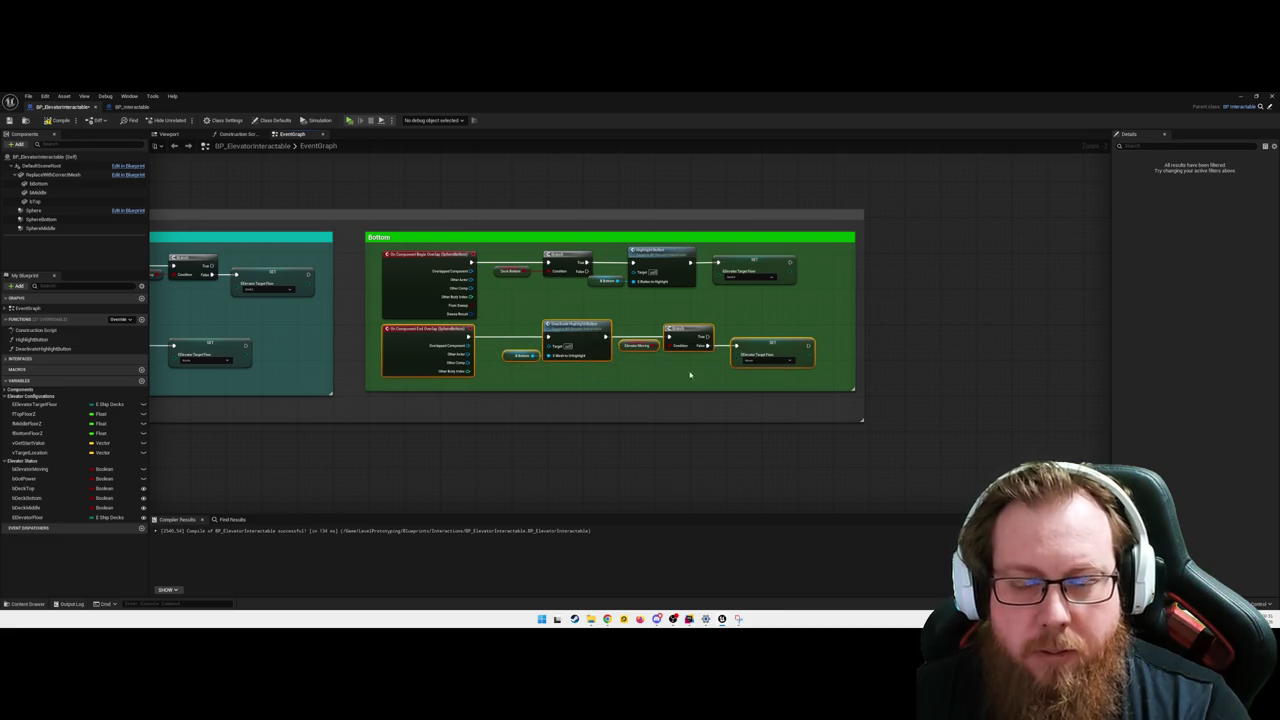
pyautogui.click(669, 374)
# - Insert another pasted Elevator Moving Branch before the upper Bottom SET and enlarge both comment boxes
pyautogui.moveTo(748, 266)
pyautogui.mouseDown()
pyautogui.moveTo(792, 262)
pyautogui.moveTo(712, 268)
pyautogui.mouseUp()
pyautogui.hotkey('ctrl', 'v')
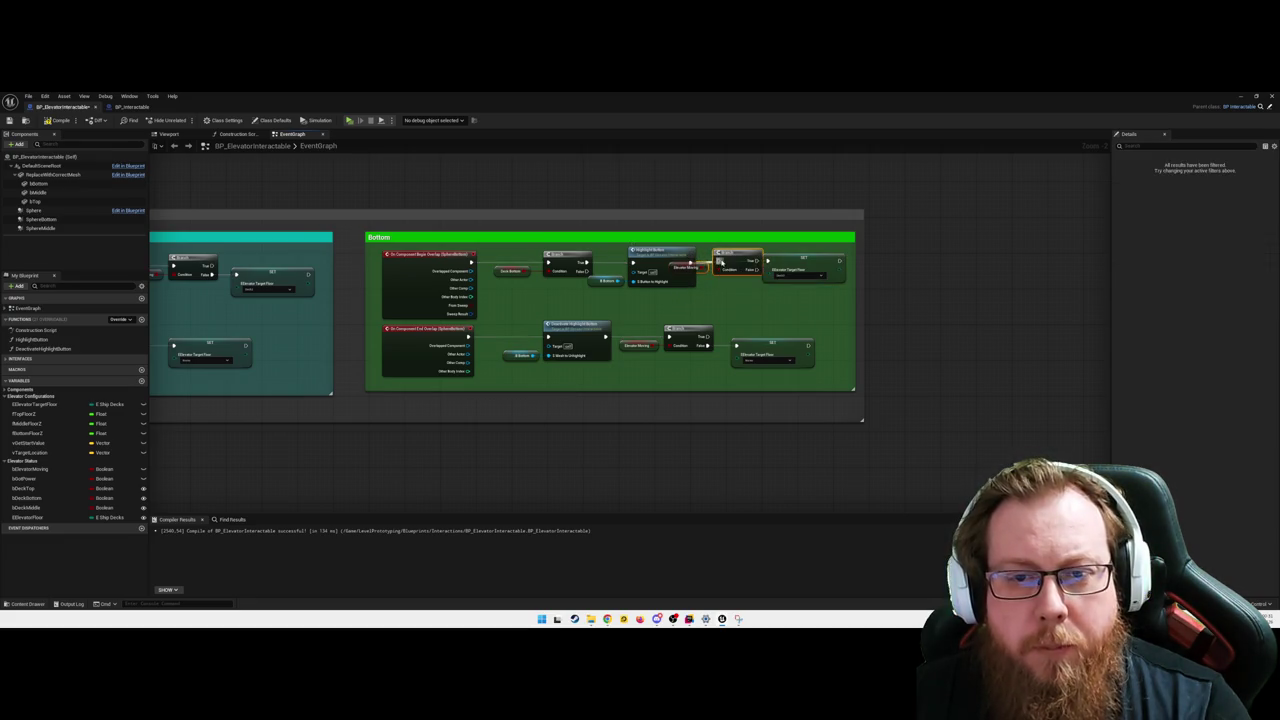
pyautogui.moveTo(800, 258); pyautogui.dragTo(805, 268)
pyautogui.moveTo(863, 421); pyautogui.dragTo(916, 426)
pyautogui.moveTo(852, 389); pyautogui.dragTo(866, 393)
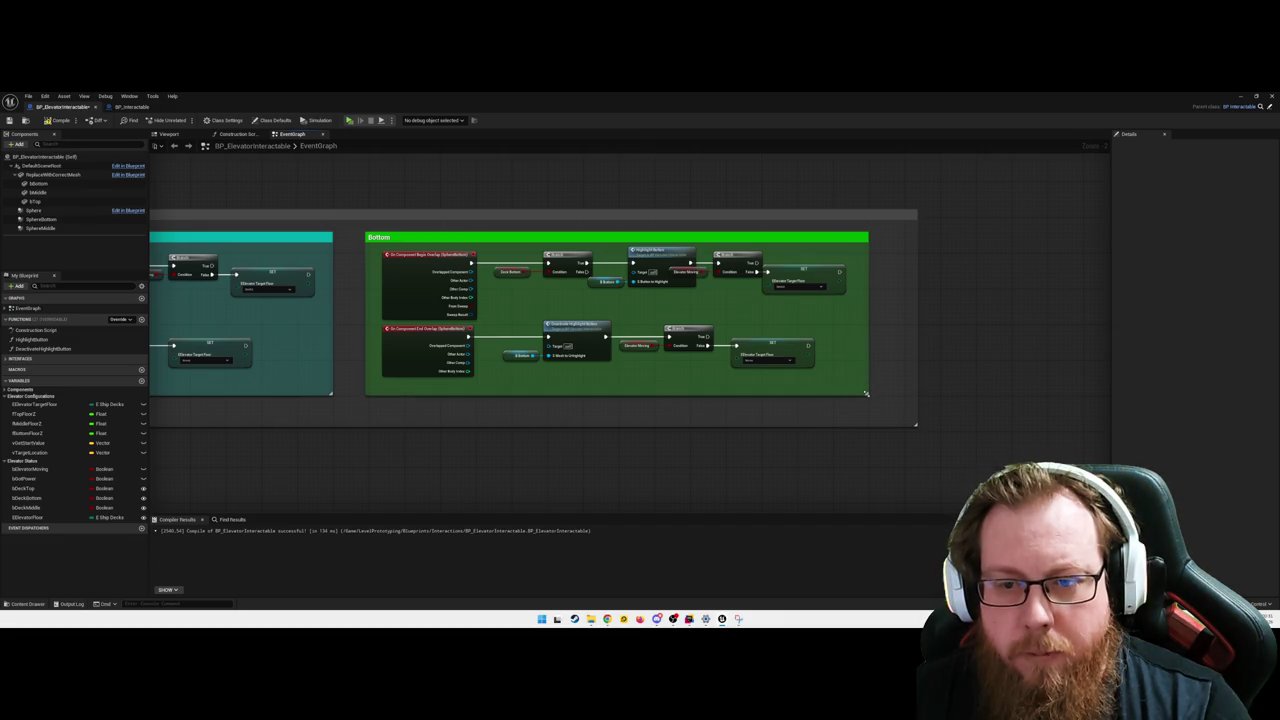
# - Realign the upper-row Branch, getter and SET nodes, then compile the Blueprint
pyautogui.moveTo(846, 302); pyautogui.dragTo(709, 251)
pyautogui.moveTo(790, 283); pyautogui.dragTo(804, 284)
pyautogui.click(567, 297)
pyautogui.moveTo(566, 297)
pyautogui.mouseDown()
pyautogui.moveTo(490, 258)
pyautogui.moveTo(547, 258)
pyautogui.mouseUp()
pyautogui.moveTo(690, 308)
pyautogui.mouseDown()
pyautogui.moveTo(608, 262)
pyautogui.moveTo(724, 295)
pyautogui.mouseUp()
pyautogui.click(813, 316)
pyautogui.moveTo(805, 271); pyautogui.dragTo(810, 271)
pyautogui.click(813, 319)
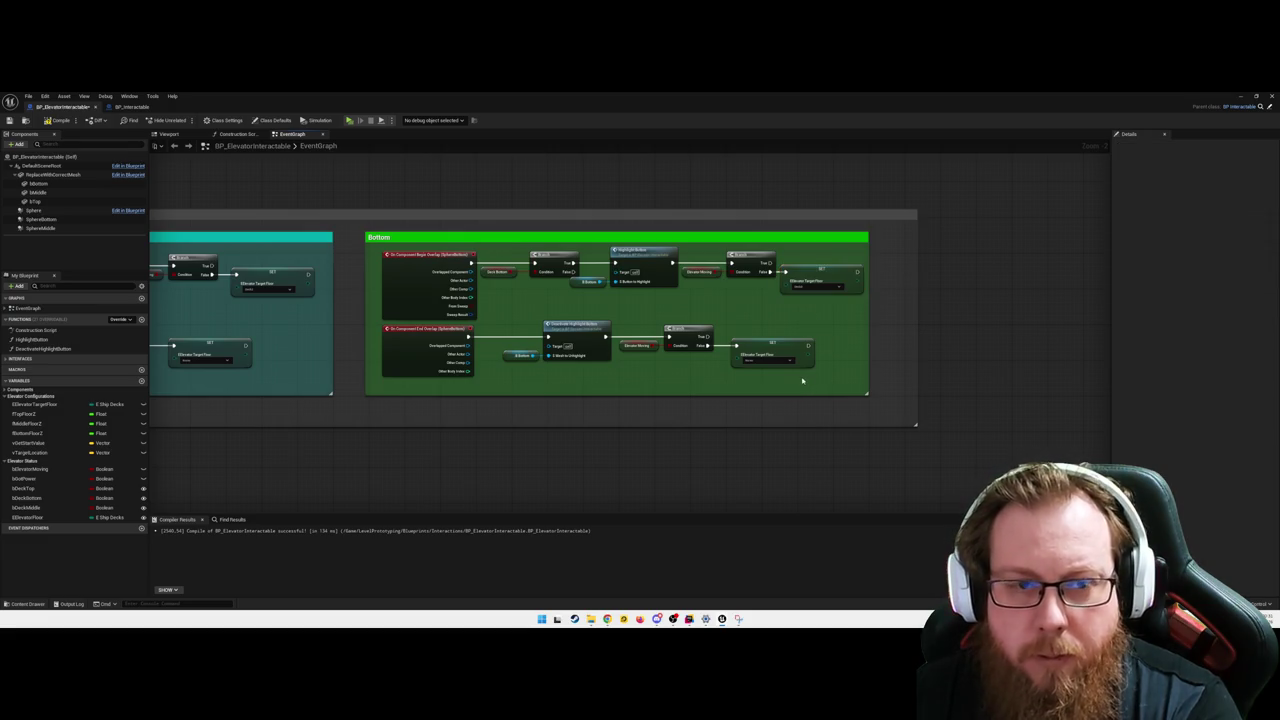
pyautogui.click(56, 120)
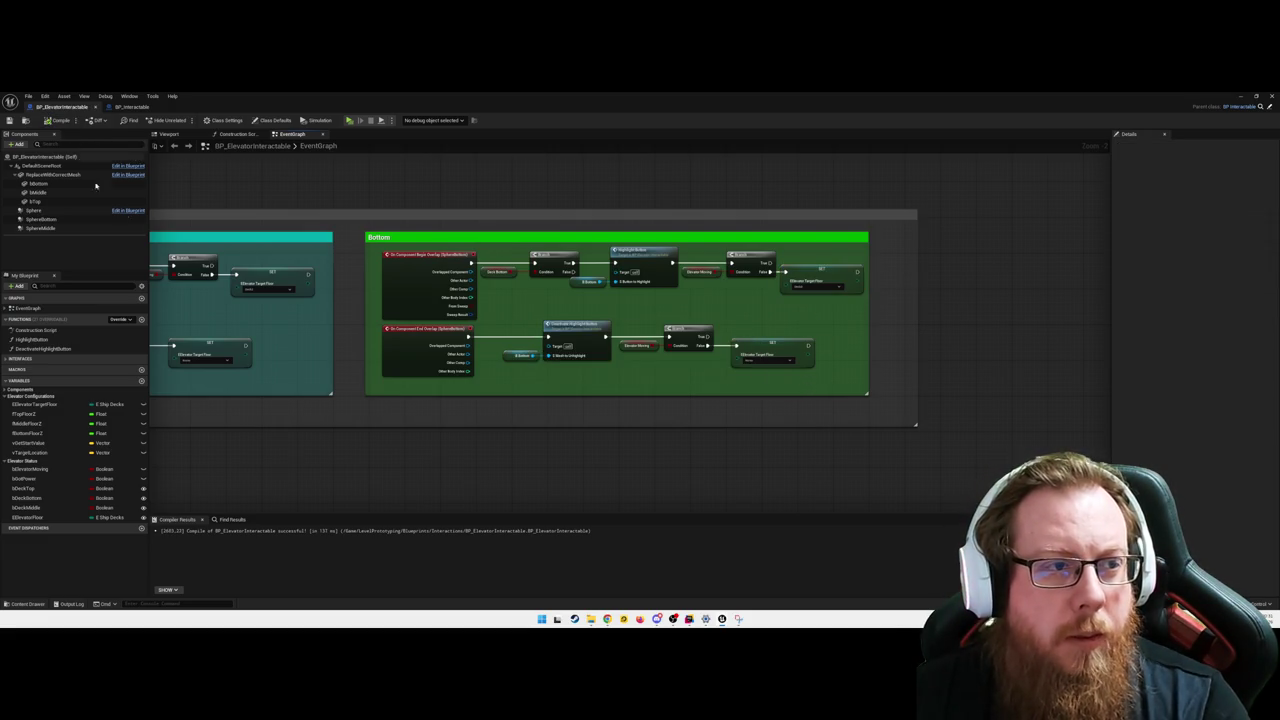
# - Select the two small node groups in the Event Graph and move them higher up
pyautogui.moveTo(502, 458)
pyautogui.mouseDown()
pyautogui.moveTo(477, 463)
pyautogui.moveTo(686, 374)
pyautogui.moveTo(643, 323)
pyautogui.mouseUp()
pyautogui.scroll(-3, 718, 258)
pyautogui.scroll(2, 694, 409)
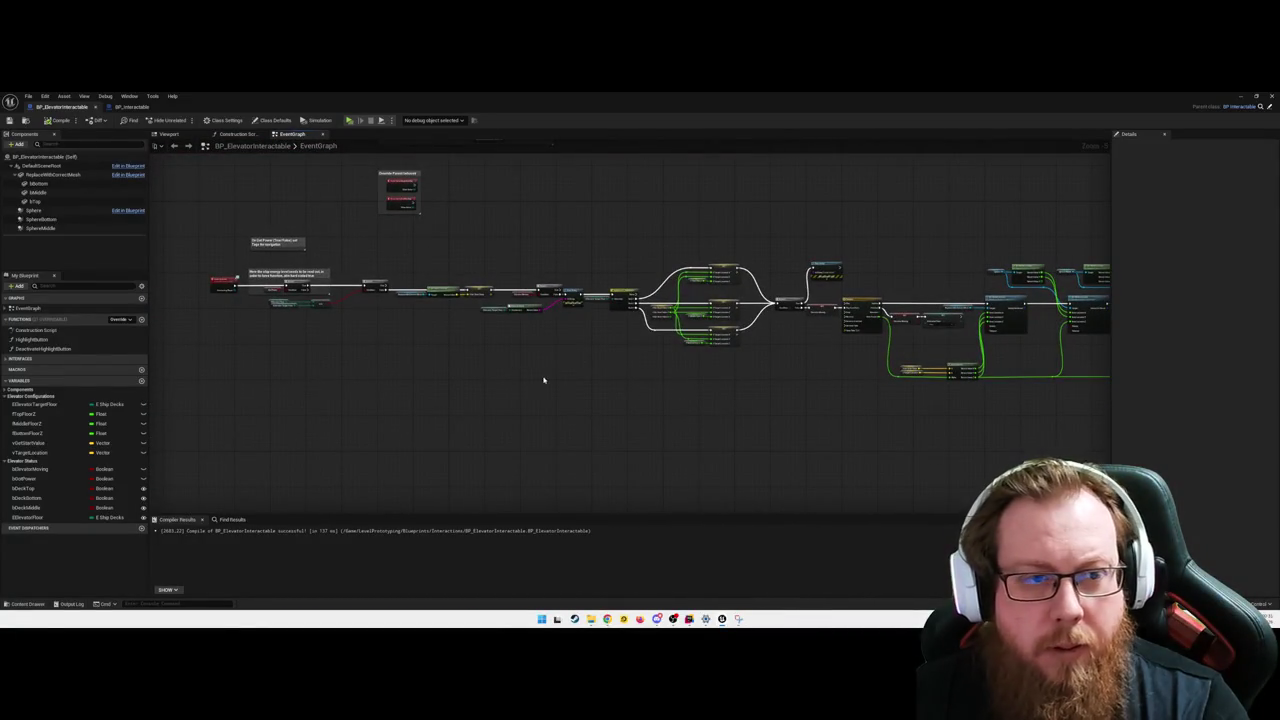
pyautogui.moveTo(449, 364); pyautogui.dragTo(596, 521)
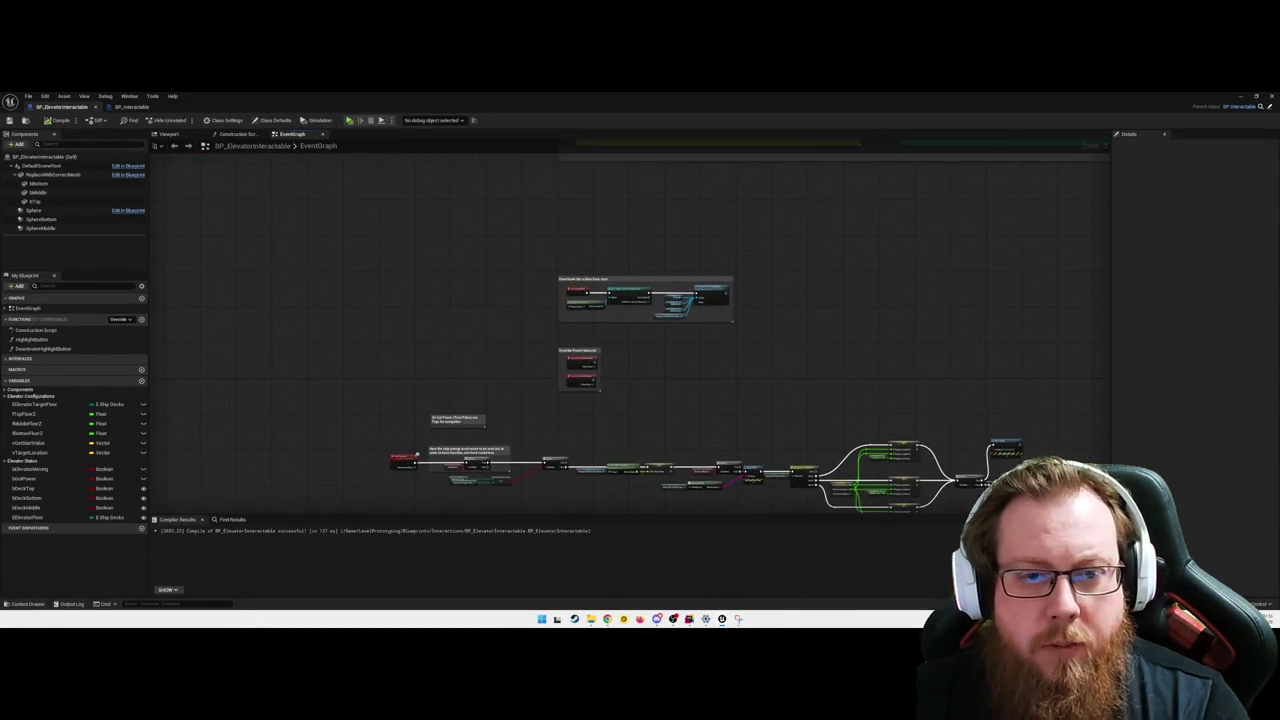
pyautogui.moveTo(488, 295); pyautogui.dragTo(531, 346)
pyautogui.moveTo(579, 280); pyautogui.dragTo(669, 432)
pyautogui.moveTo(657, 318); pyautogui.dragTo(657, 213)
pyautogui.click(749, 397)
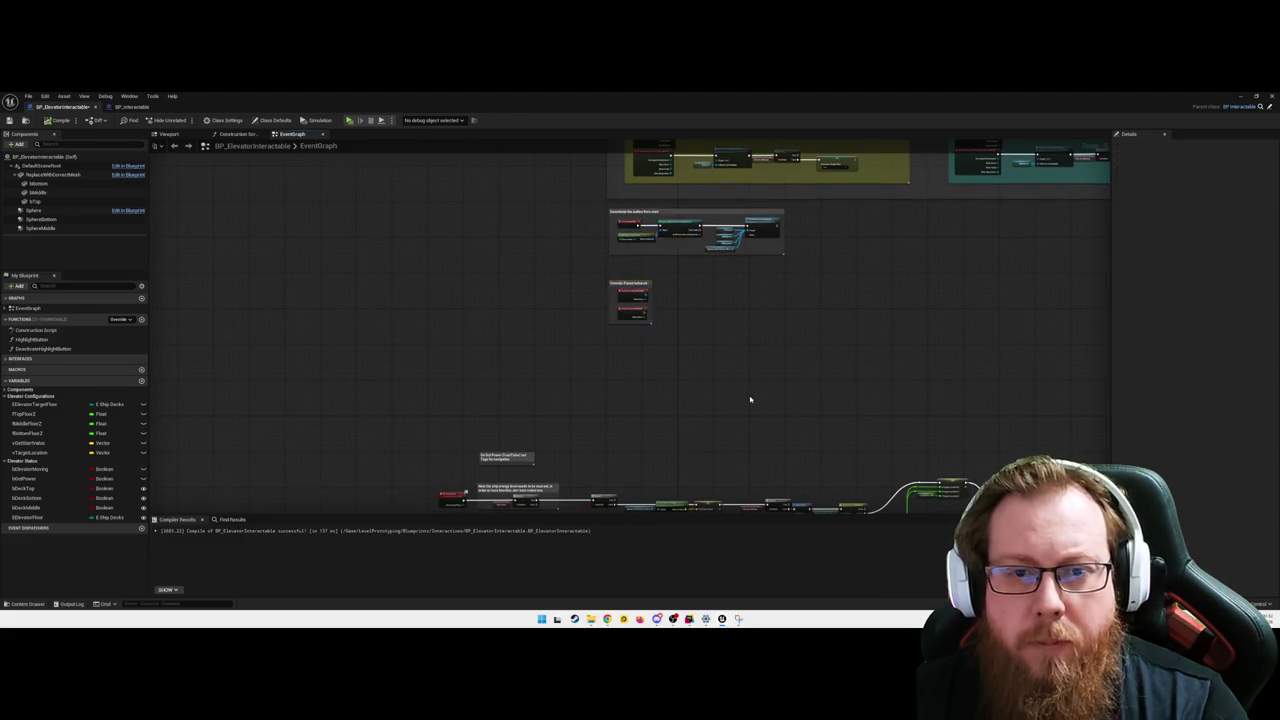
# - Look over the recentred node network, then minimise the Blueprint editor to reveal the level
pyautogui.moveTo(749, 397); pyautogui.dragTo(569, 192)
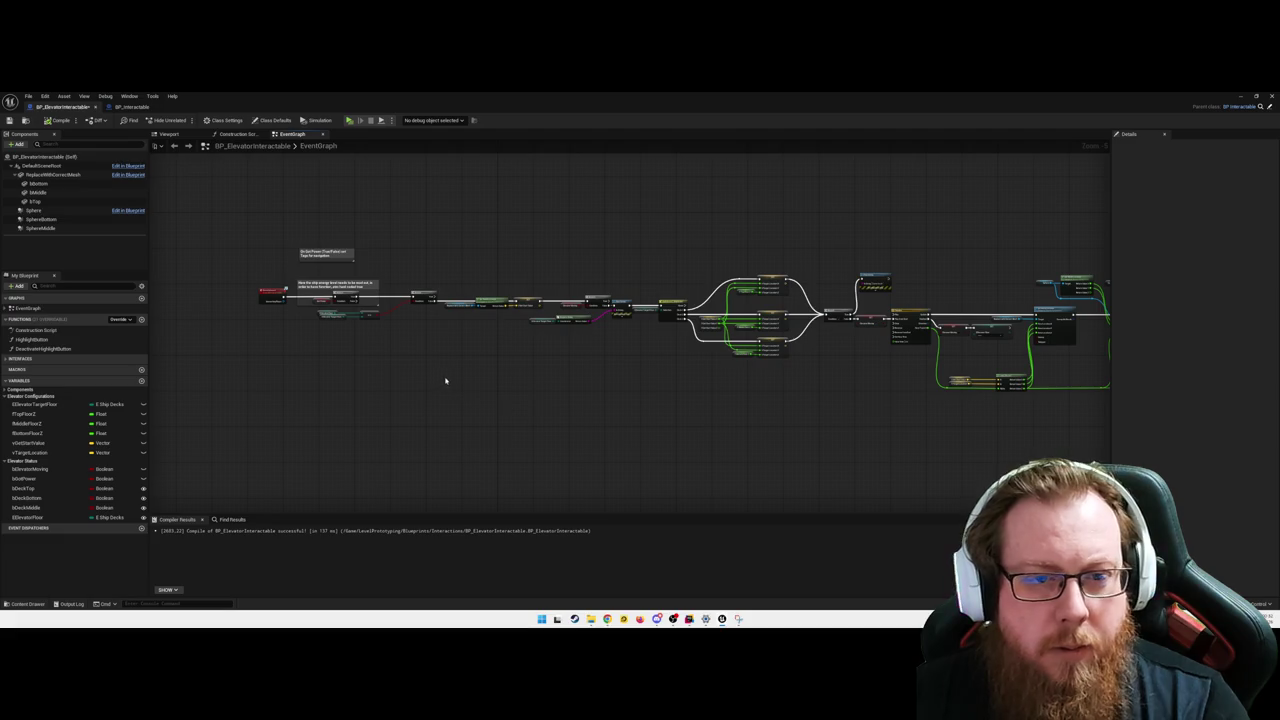
pyautogui.moveTo(693, 430); pyautogui.dragTo(273, 410)
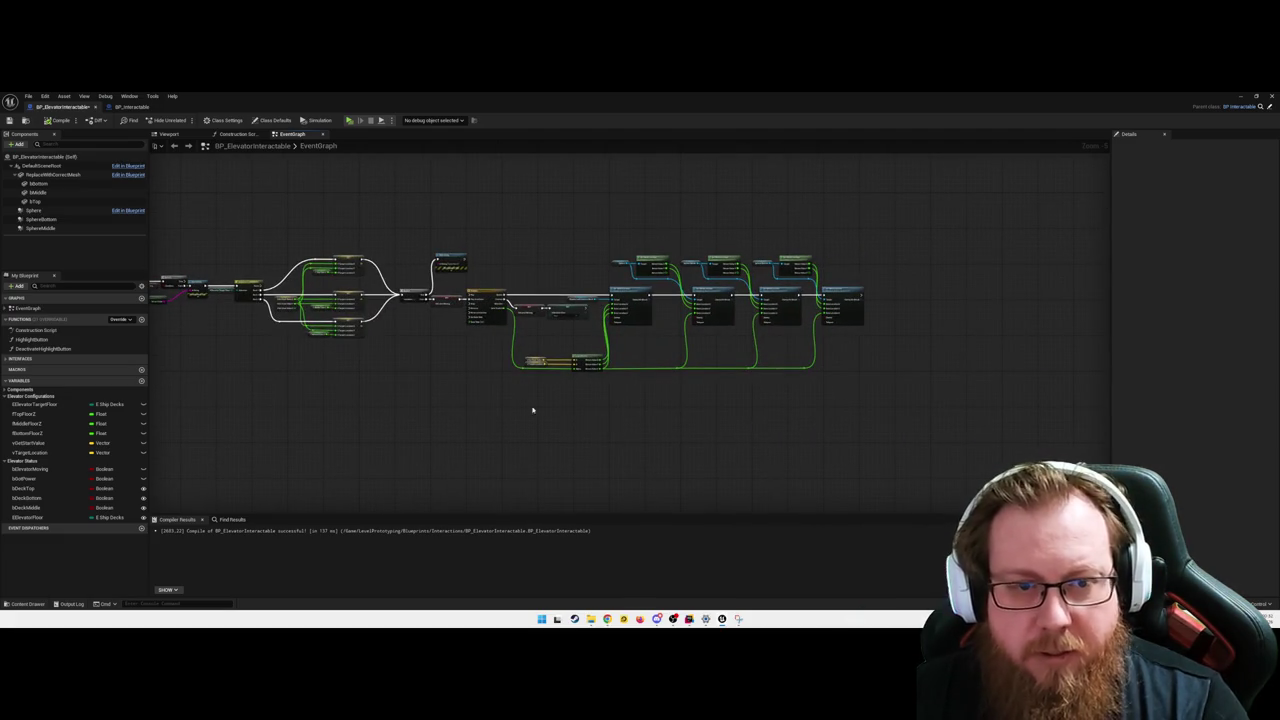
pyautogui.moveTo(532, 410); pyautogui.dragTo(655, 423)
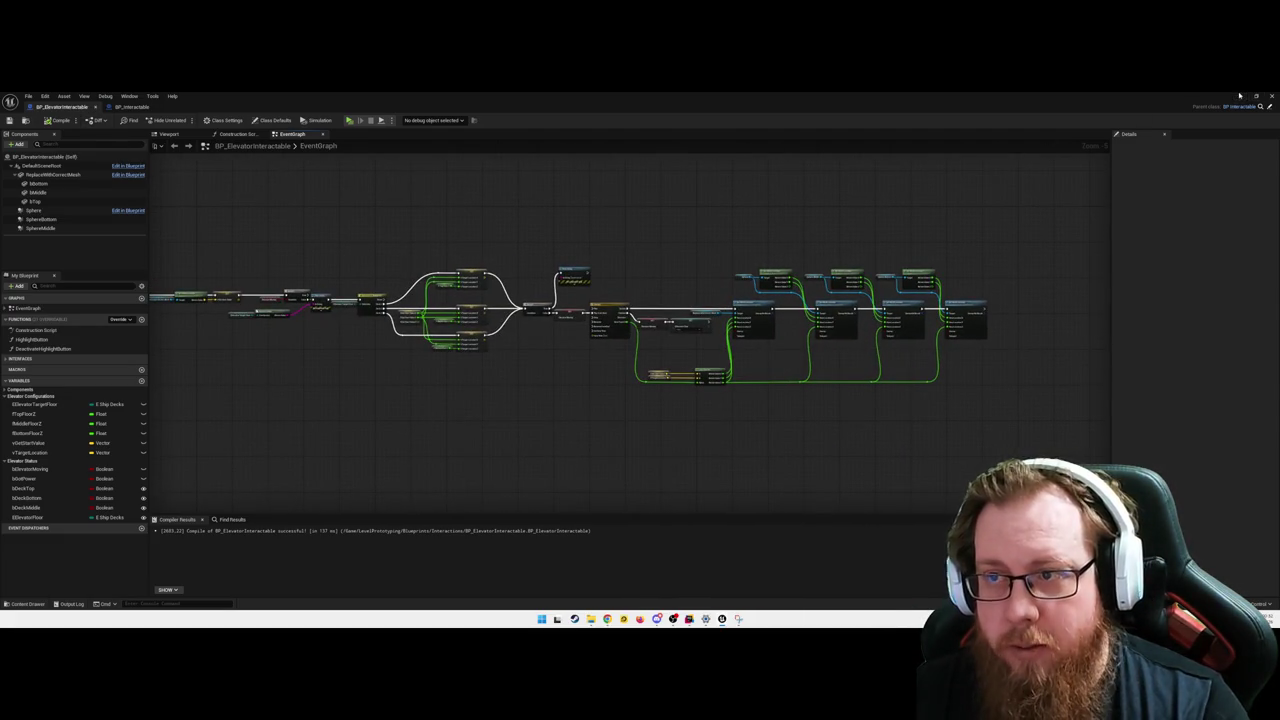
pyautogui.click(1240, 95)
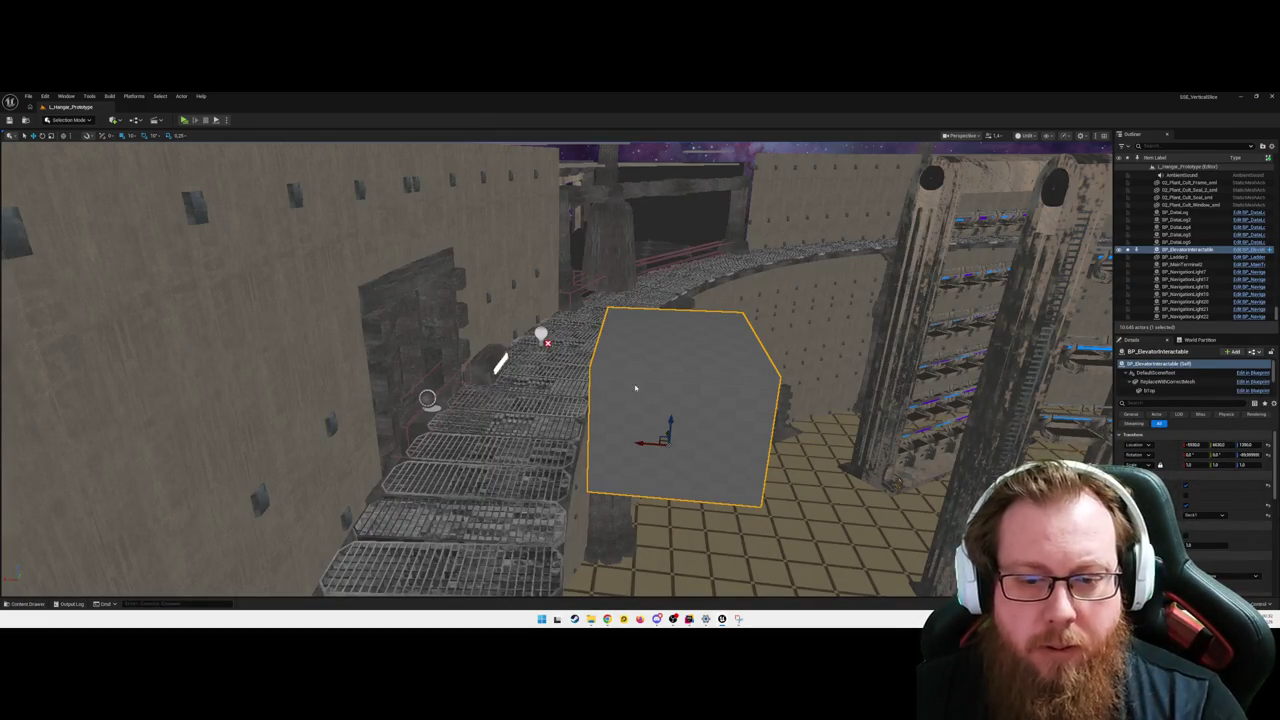
# - Run a standalone play test with Alt+P, stop it with Esc, and return to BP_ElevatorInteractable
pyautogui.hotkey('alt', 'p')
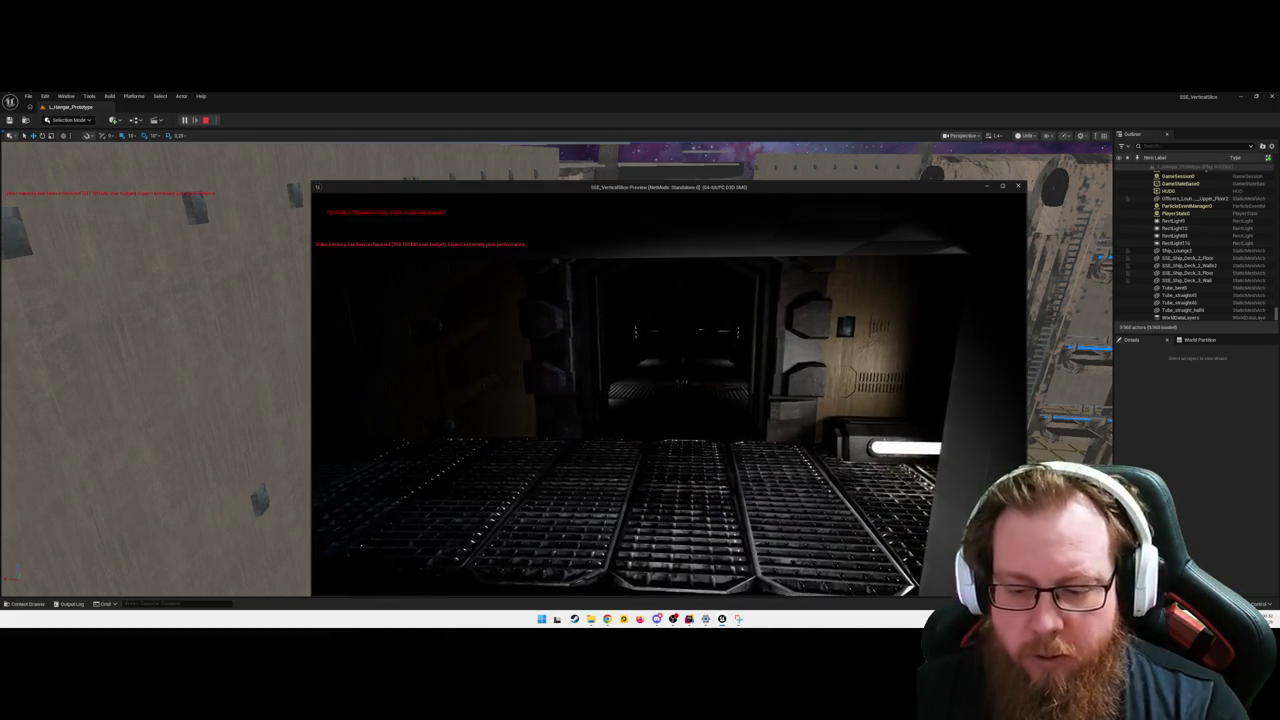
pyautogui.press('Escape')
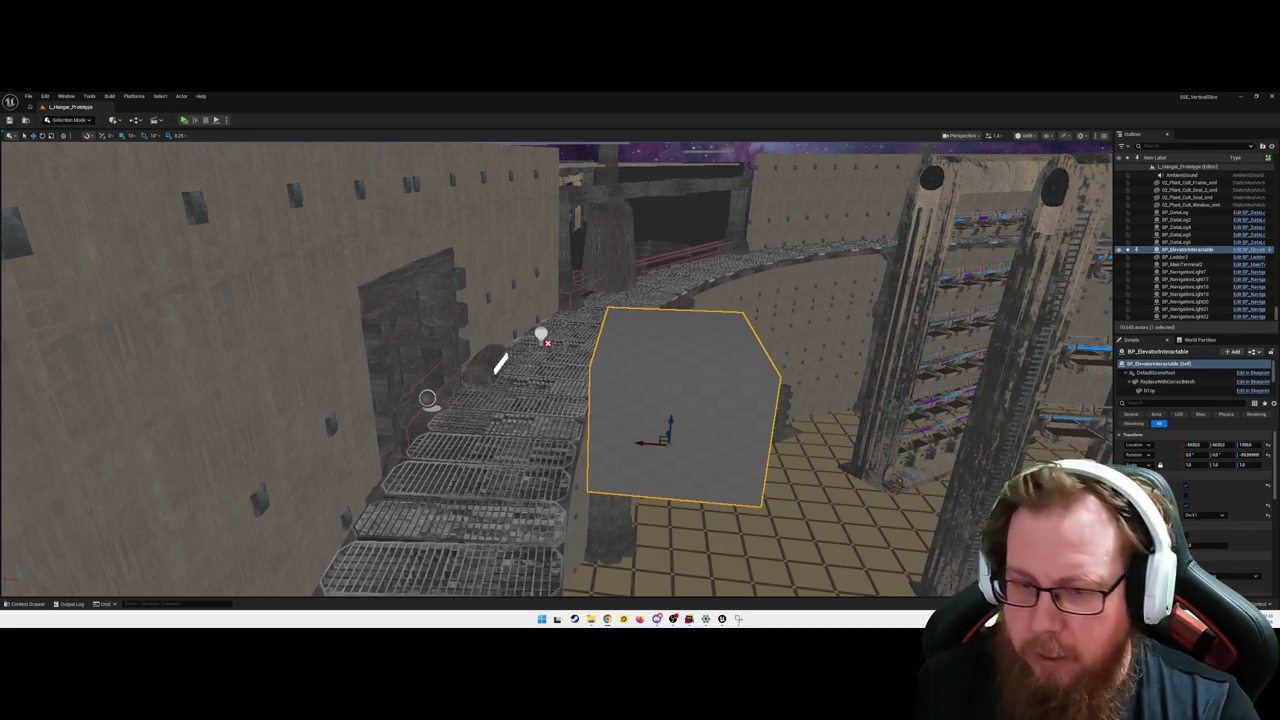
pyautogui.hotkey('alt', 'Tab')
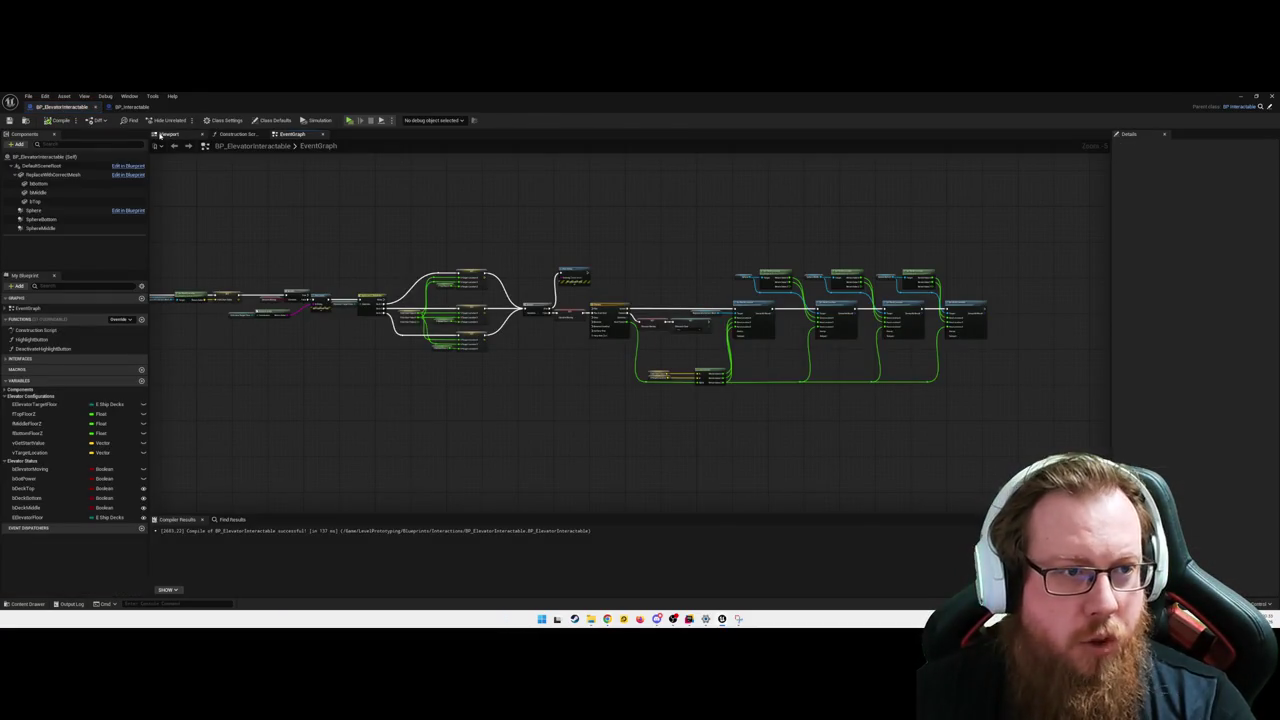
pyautogui.click(168, 133)
pyautogui.click(34, 210)
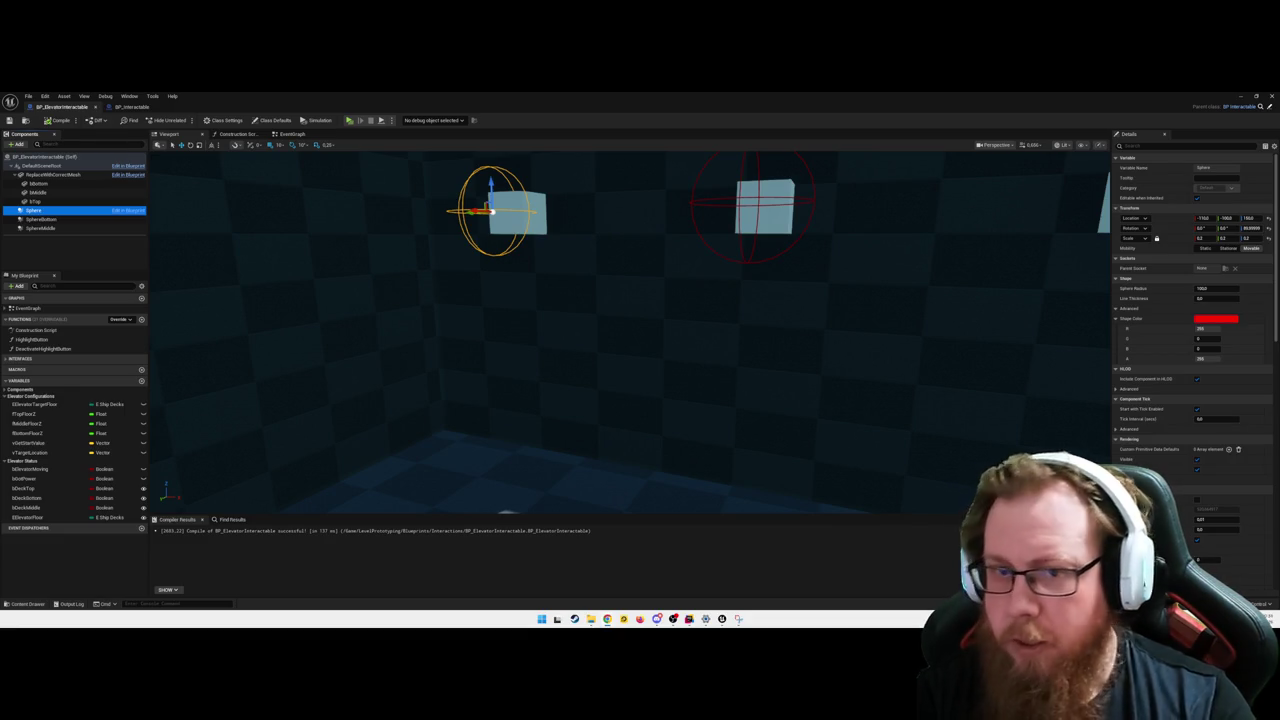
pyautogui.moveTo(1014, 371)
pyautogui.mouseDown()
pyautogui.moveTo(1060, 371)
pyautogui.moveTo(657, 363)
pyautogui.mouseUp()
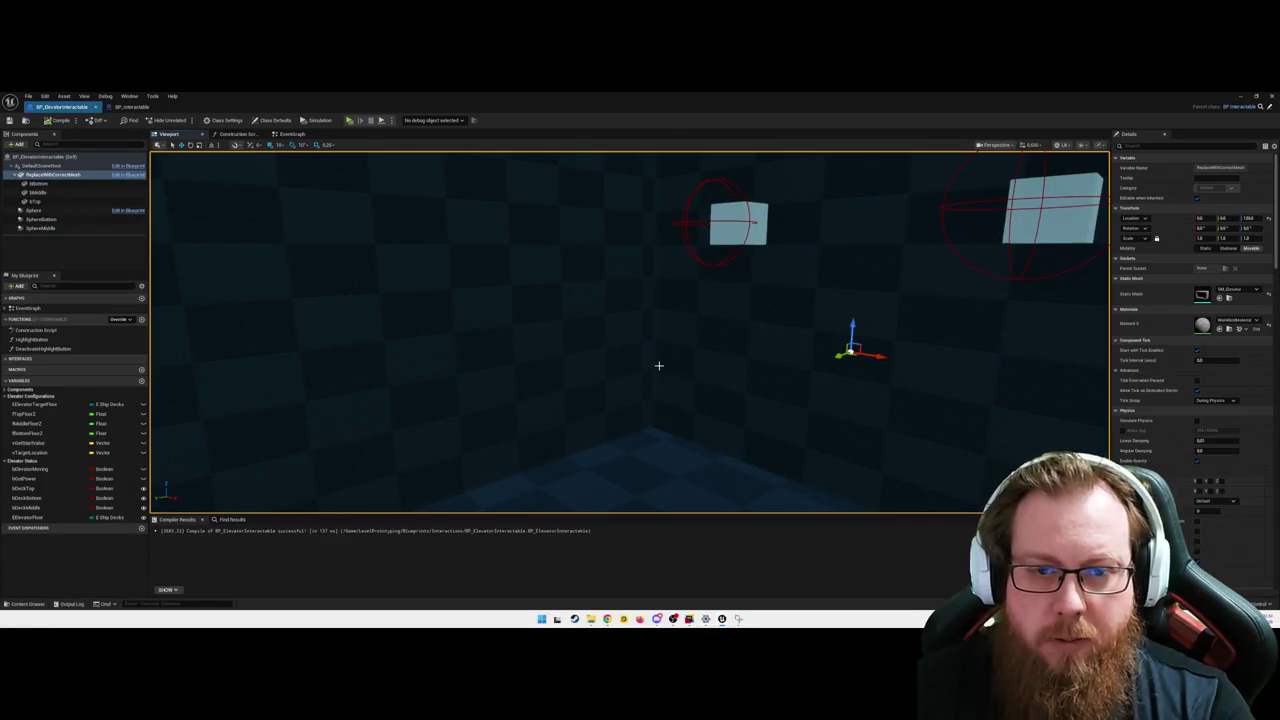
pyautogui.moveTo(574, 317); pyautogui.dragTo(620, 340)
pyautogui.press('f')
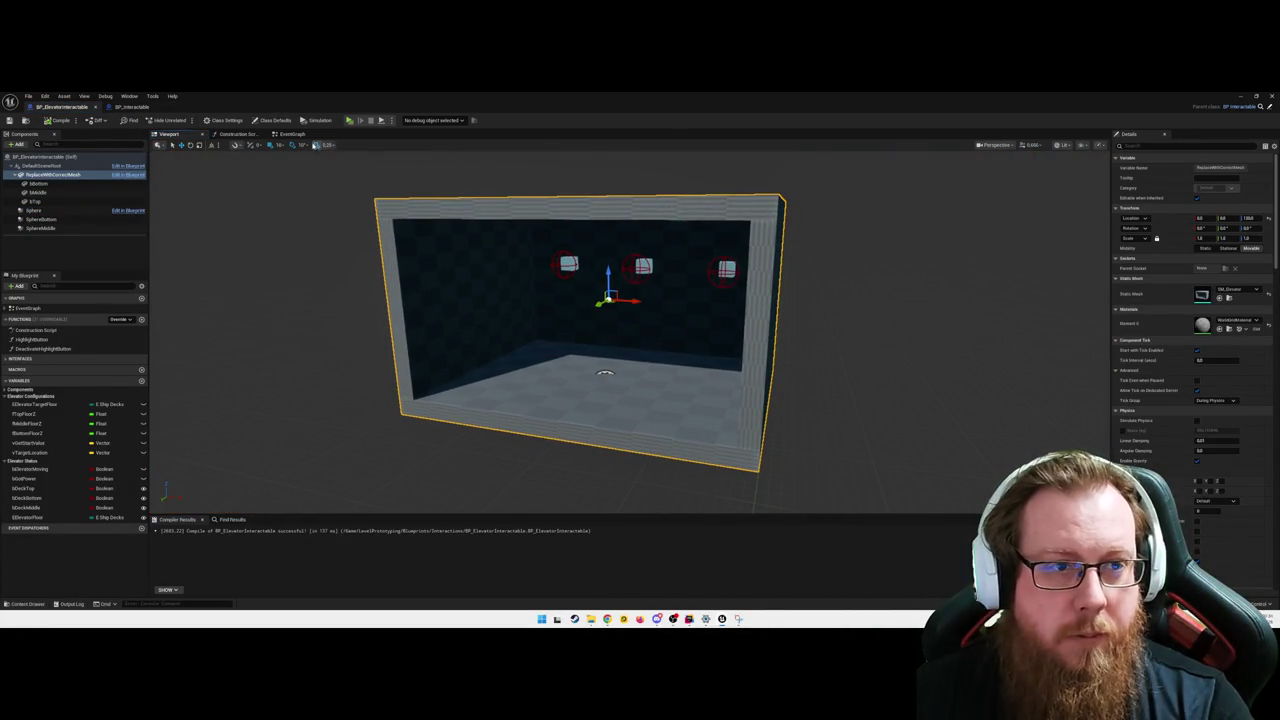
pyautogui.click(291, 134)
pyautogui.scroll(5, 566, 346)
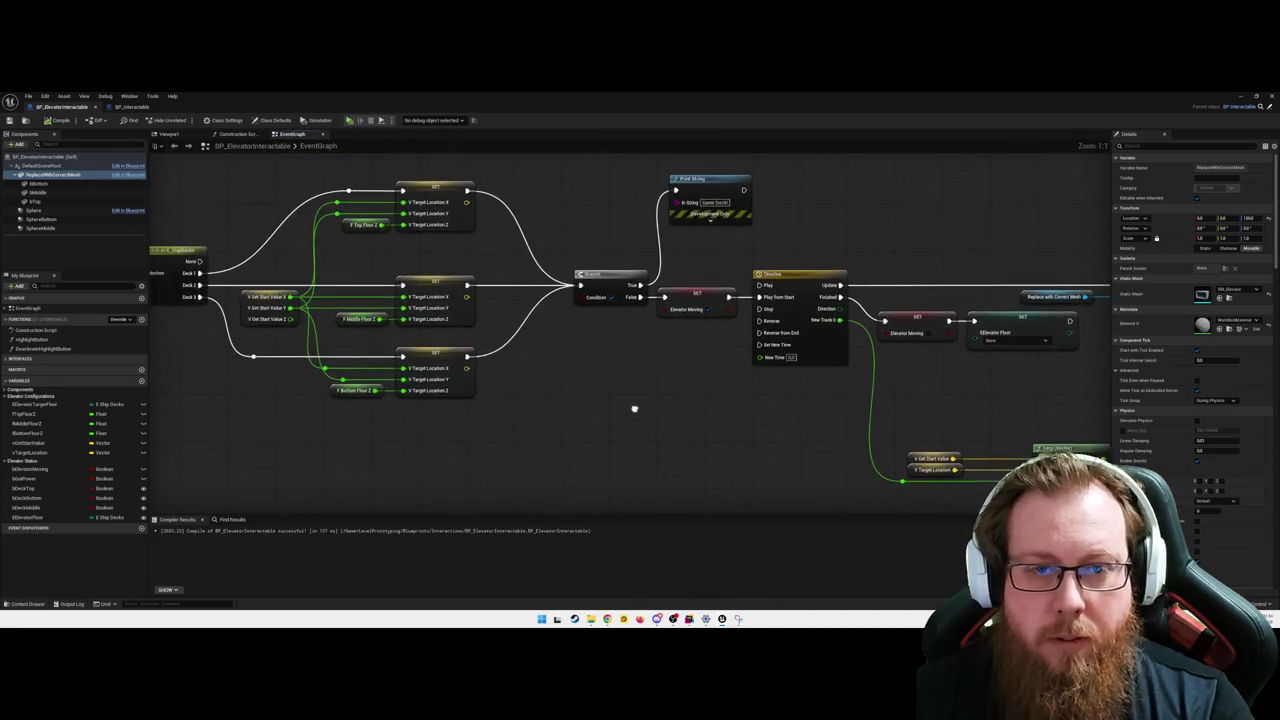
# - Connect the top, middle and bottom SET nodes' execution outputs to the Branch
pyautogui.click(593, 274)
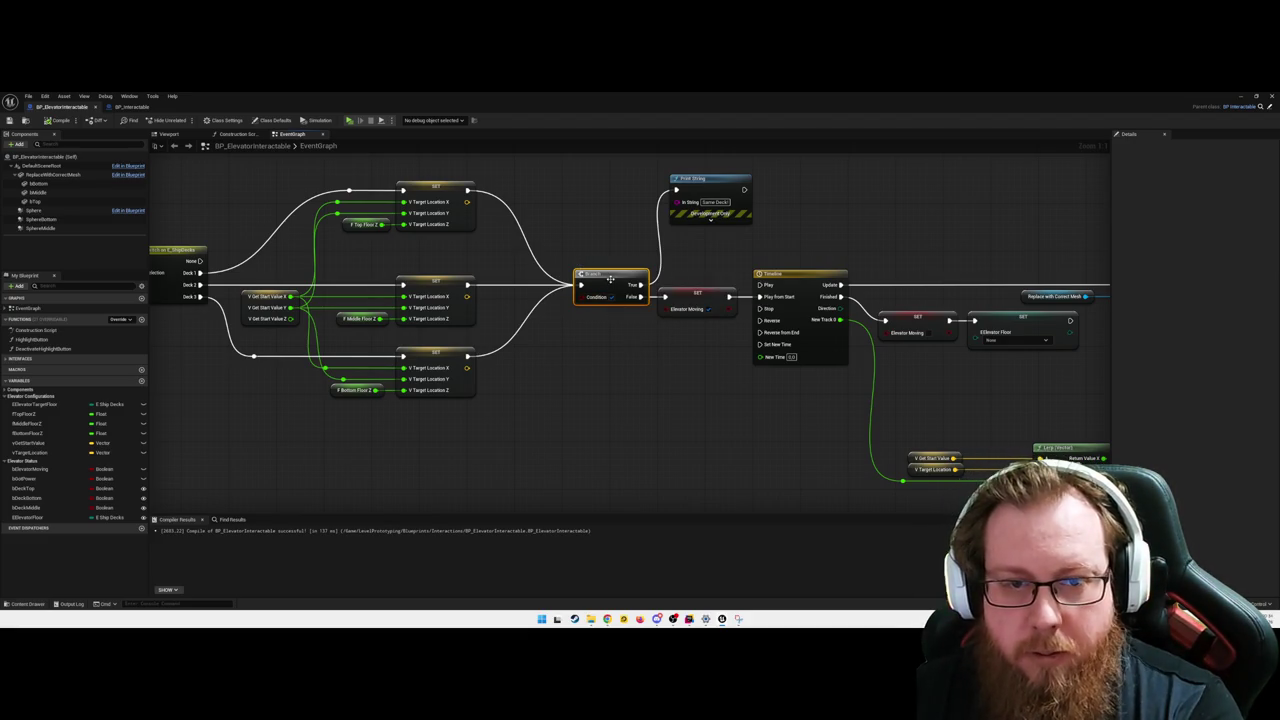
pyautogui.moveTo(641, 297); pyautogui.dragTo(664, 298)
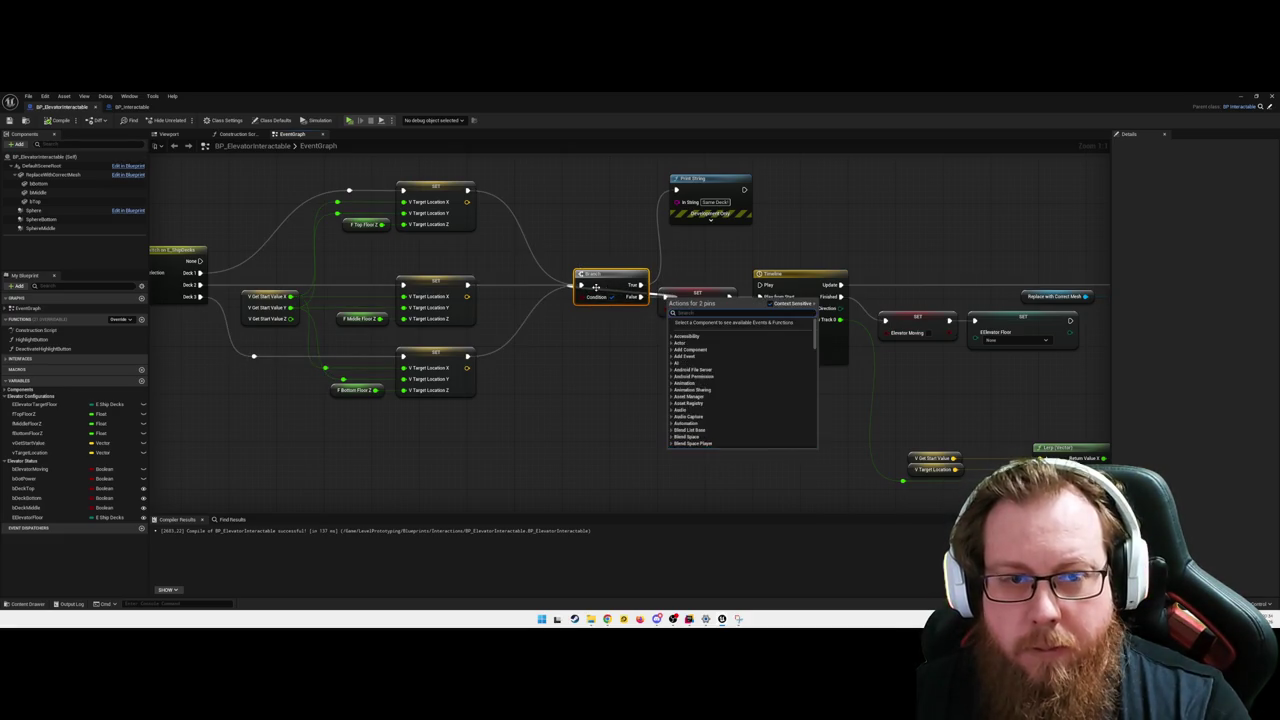
pyautogui.moveTo(466, 189); pyautogui.dragTo(580, 285)
pyautogui.moveTo(466, 285); pyautogui.dragTo(580, 286)
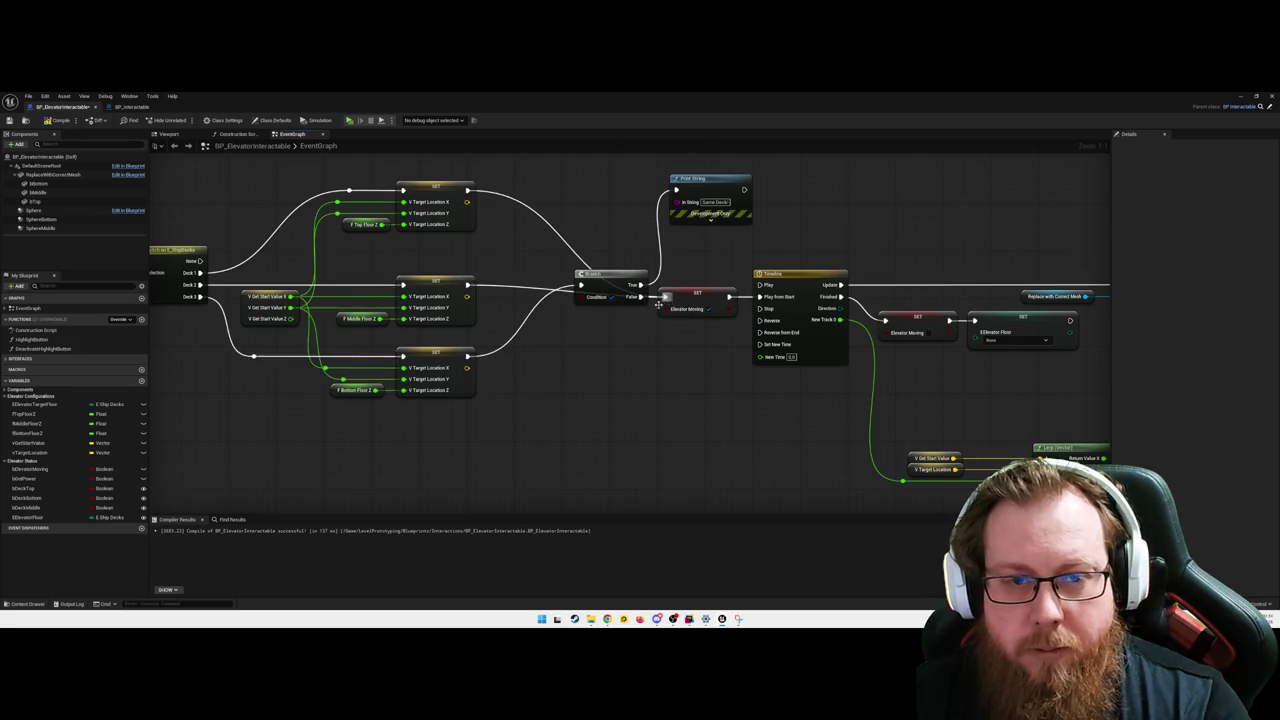
pyautogui.moveTo(466, 356)
pyautogui.mouseDown()
pyautogui.moveTo(608, 304)
pyautogui.moveTo(582, 286)
pyautogui.mouseUp()
# - Remove the Branch and Print String, moving SET Elevator Moving next to the SET nodes
pyautogui.click(615, 275)
pyautogui.hotkey('ctrl', 'z')
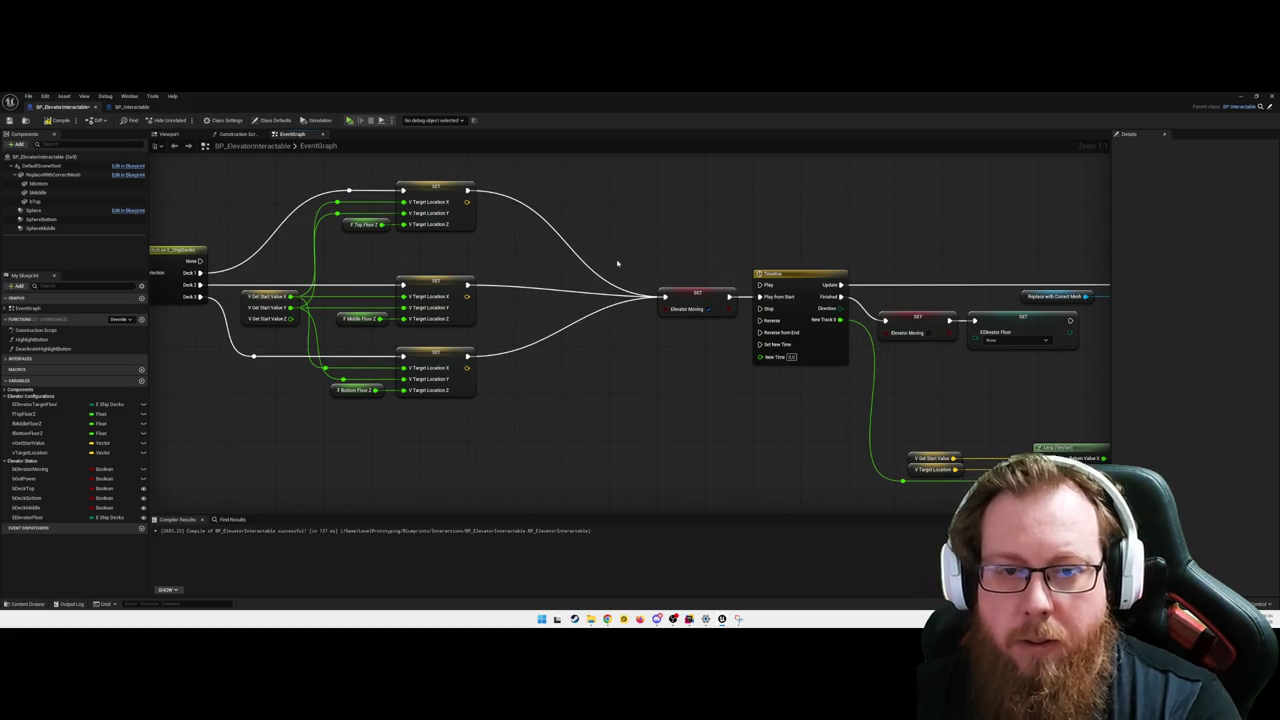
pyautogui.hotkey('ctrl', 'z')
pyautogui.click(712, 298)
pyautogui.moveTo(720, 323); pyautogui.dragTo(615, 339)
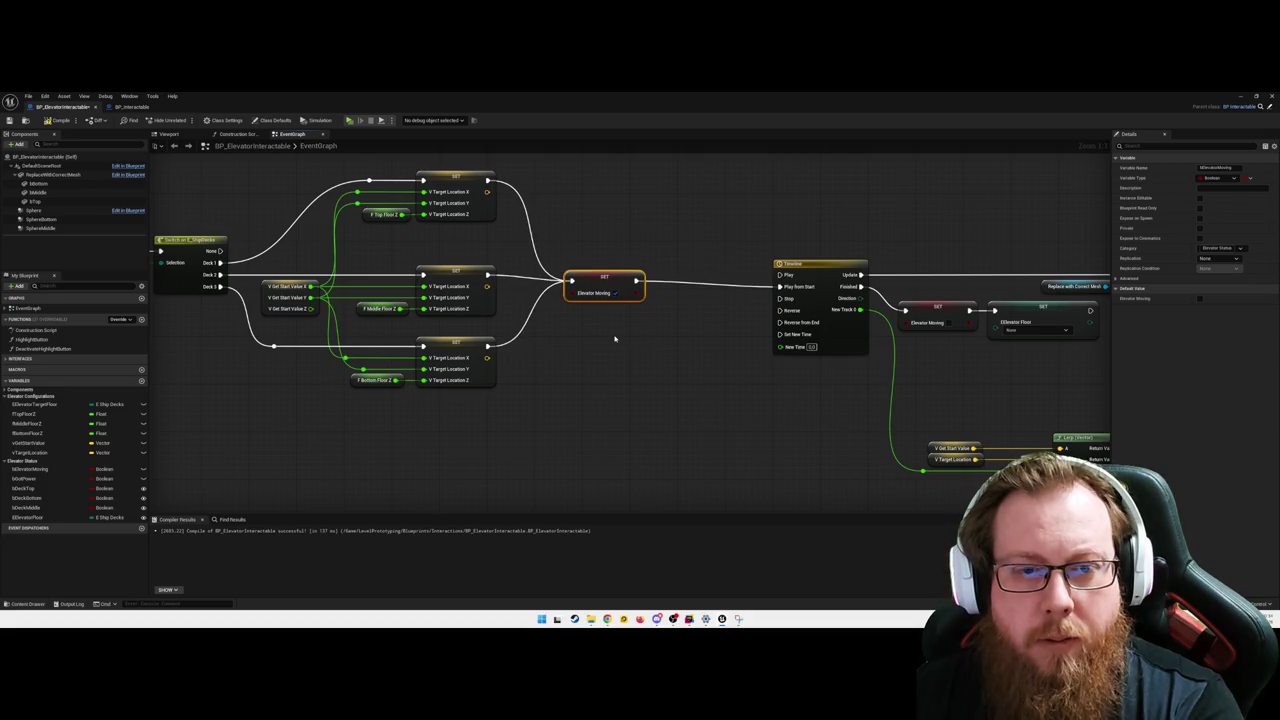
# - Survey the Switch, SET and Timeline area and nudge SET Elevator Moving slightly right
pyautogui.scroll(-2, 614, 337)
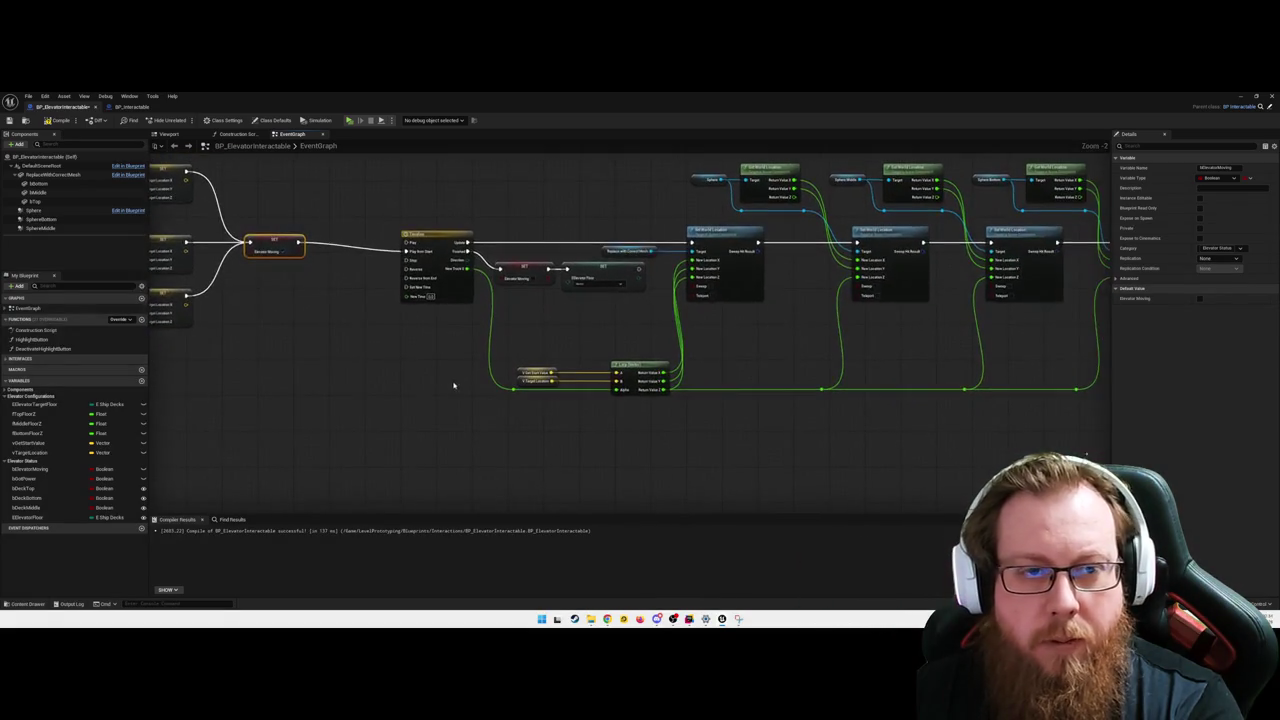
pyautogui.scroll(-2, 453, 385)
pyautogui.moveTo(451, 229)
pyautogui.mouseDown()
pyautogui.moveTo(566, 286)
pyautogui.moveTo(940, 420)
pyautogui.moveTo(849, 400)
pyautogui.moveTo(751, 406)
pyautogui.mouseUp()
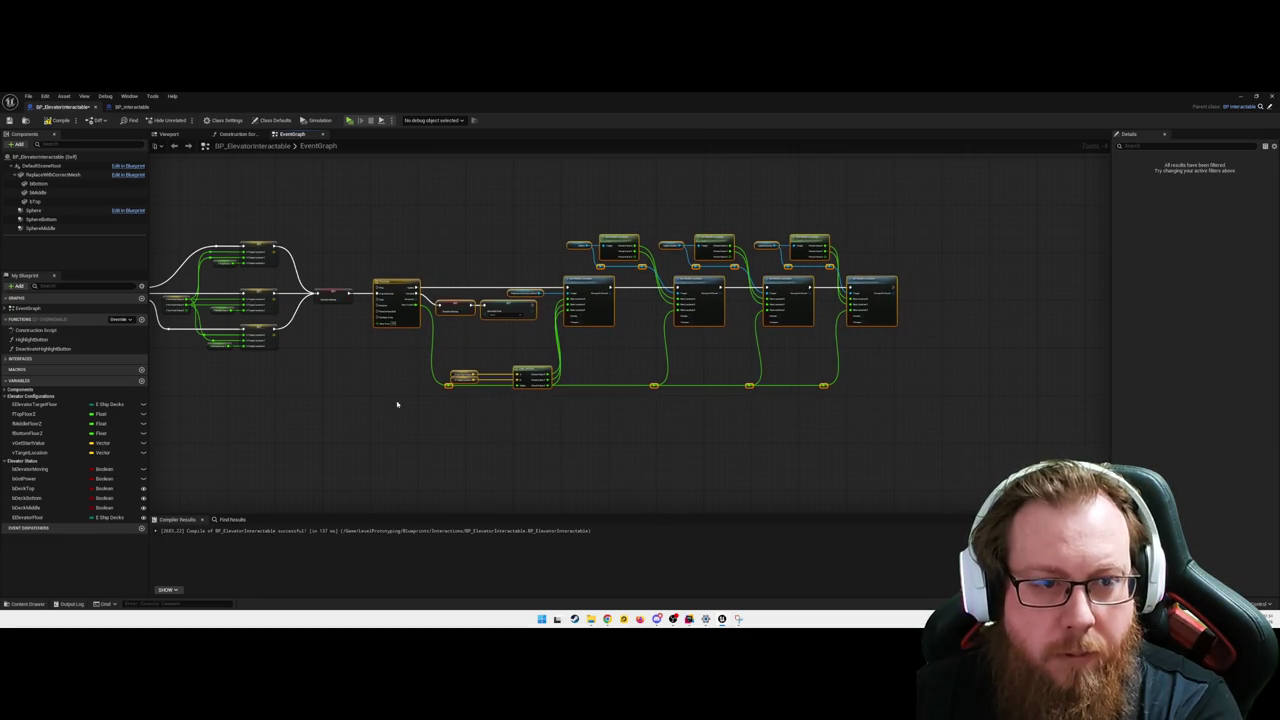
pyautogui.click(397, 404)
pyautogui.scroll(3, 349, 389)
pyautogui.moveTo(349, 389)
pyautogui.mouseDown()
pyautogui.moveTo(720, 443)
pyautogui.moveTo(716, 421)
pyautogui.mouseUp()
pyautogui.scroll(1, 757, 400)
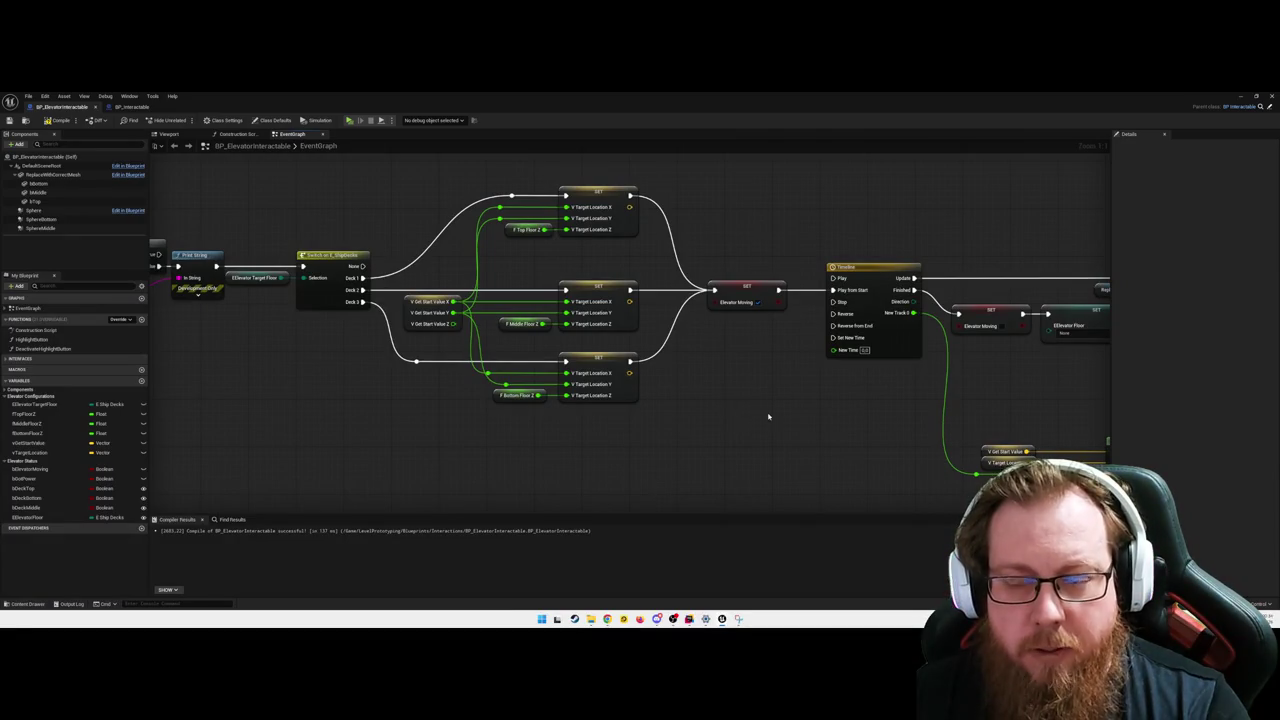
pyautogui.moveTo(178, 414)
pyautogui.mouseDown()
pyautogui.moveTo(443, 449)
pyautogui.moveTo(431, 438)
pyautogui.mouseUp()
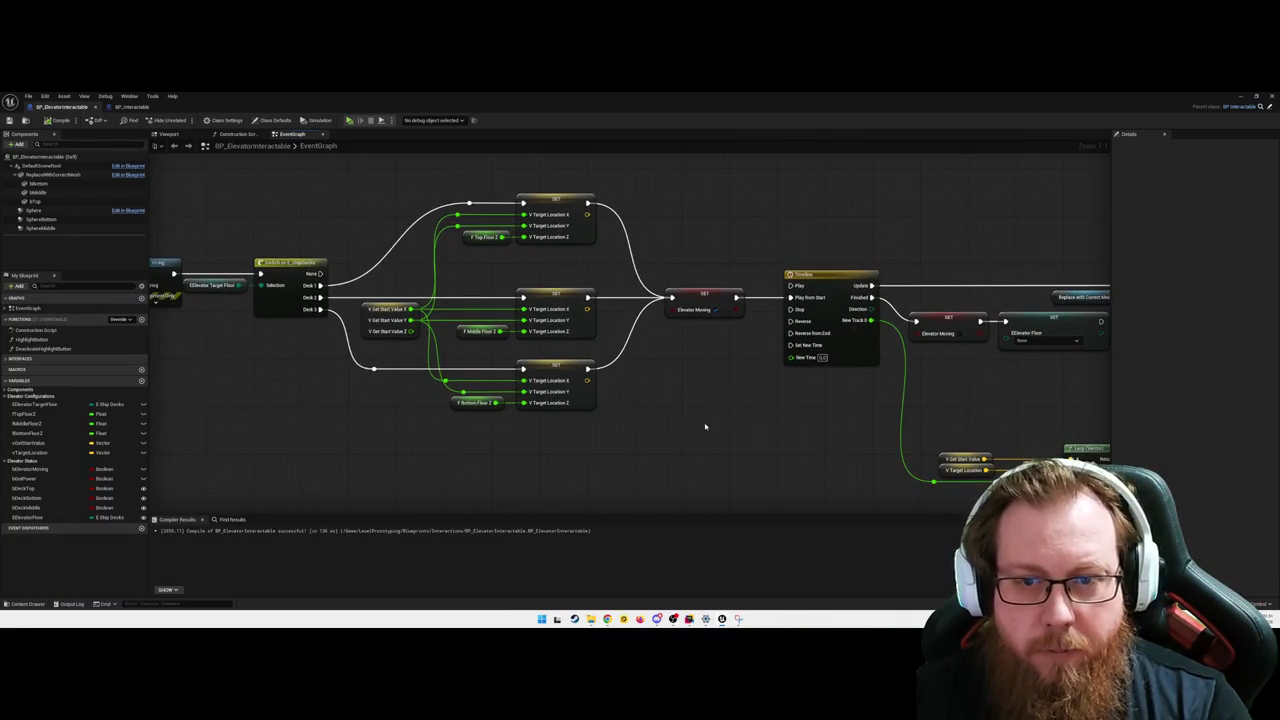
pyautogui.moveTo(219, 457)
pyautogui.mouseDown()
pyautogui.moveTo(631, 443)
pyautogui.moveTo(526, 431)
pyautogui.moveTo(206, 440)
pyautogui.moveTo(618, 437)
pyautogui.mouseUp()
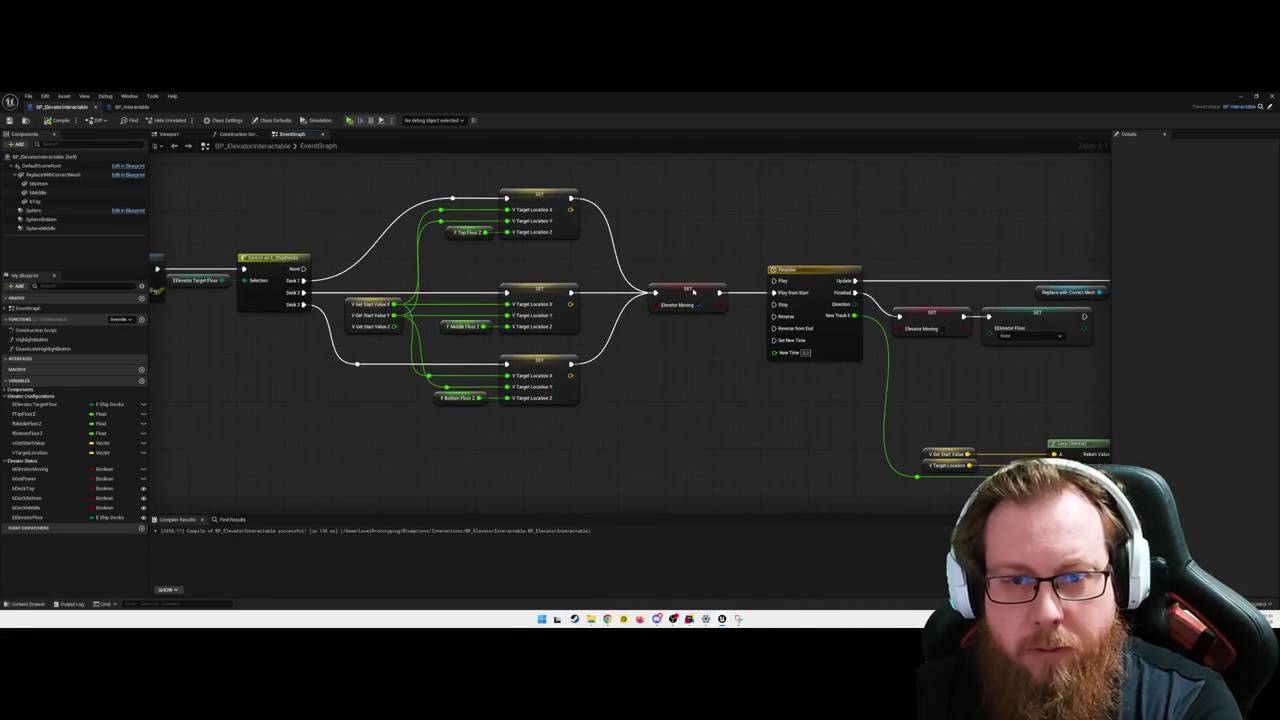
pyautogui.moveTo(696, 291); pyautogui.dragTo(708, 291)
pyautogui.click(663, 409)
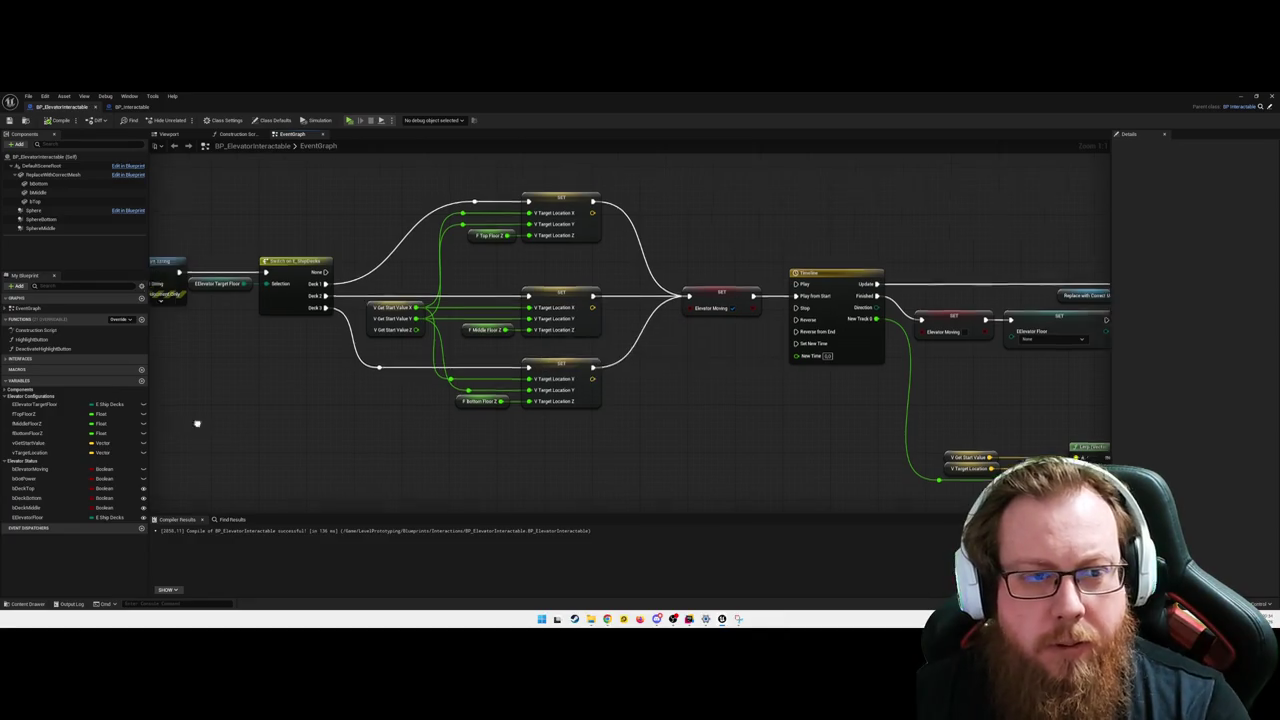
# - Add reroute points on the top and lower execution wires and shift them right
pyautogui.moveTo(194, 423); pyautogui.dragTo(586, 409)
pyautogui.moveTo(950, 214); pyautogui.dragTo(689, 219)
pyautogui.doubleClick(758, 218)
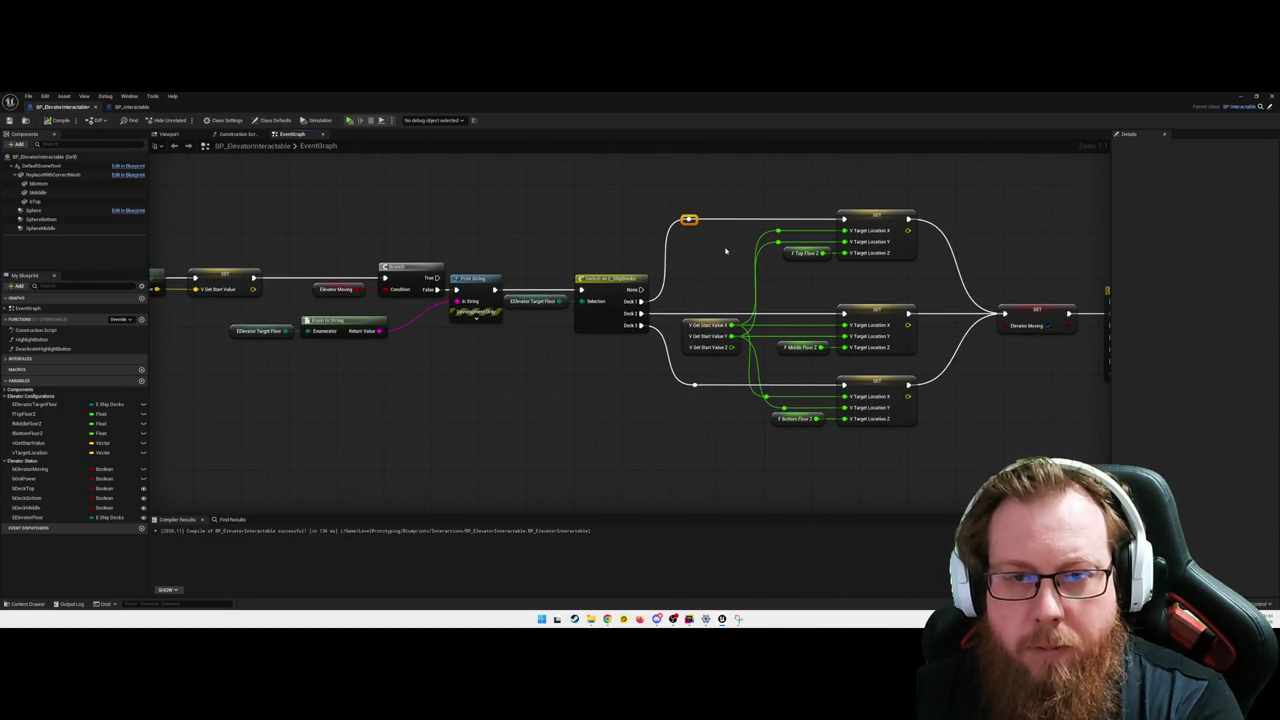
pyautogui.click(720, 250)
pyautogui.moveTo(689, 219); pyautogui.dragTo(716, 236)
pyautogui.moveTo(686, 387); pyautogui.dragTo(706, 386)
pyautogui.click(708, 432)
pyautogui.moveTo(713, 234)
pyautogui.mouseDown()
pyautogui.moveTo(749, 400)
pyautogui.moveTo(491, 431)
pyautogui.moveTo(594, 409)
pyautogui.moveTo(371, 304)
pyautogui.mouseUp()
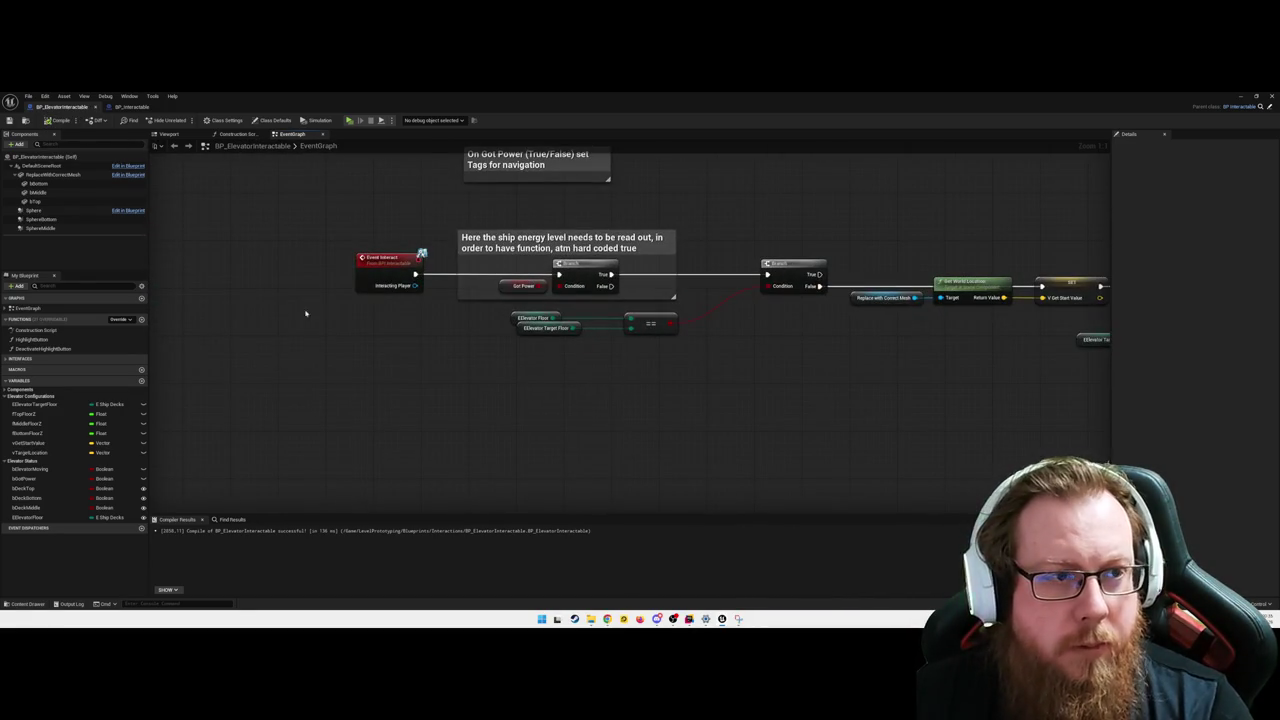
pyautogui.moveTo(486, 391)
pyautogui.mouseDown()
pyautogui.moveTo(503, 397)
pyautogui.moveTo(477, 420)
pyautogui.moveTo(346, 420)
pyautogui.mouseUp()
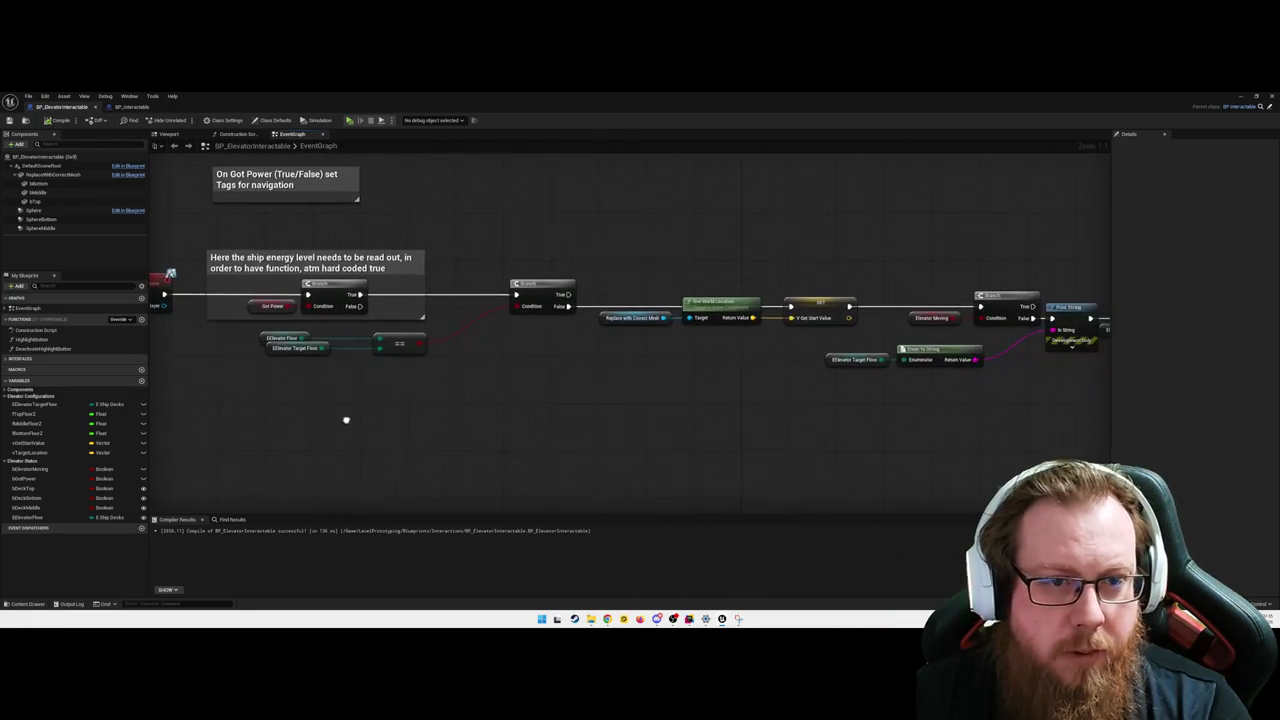
pyautogui.moveTo(597, 413); pyautogui.dragTo(771, 420)
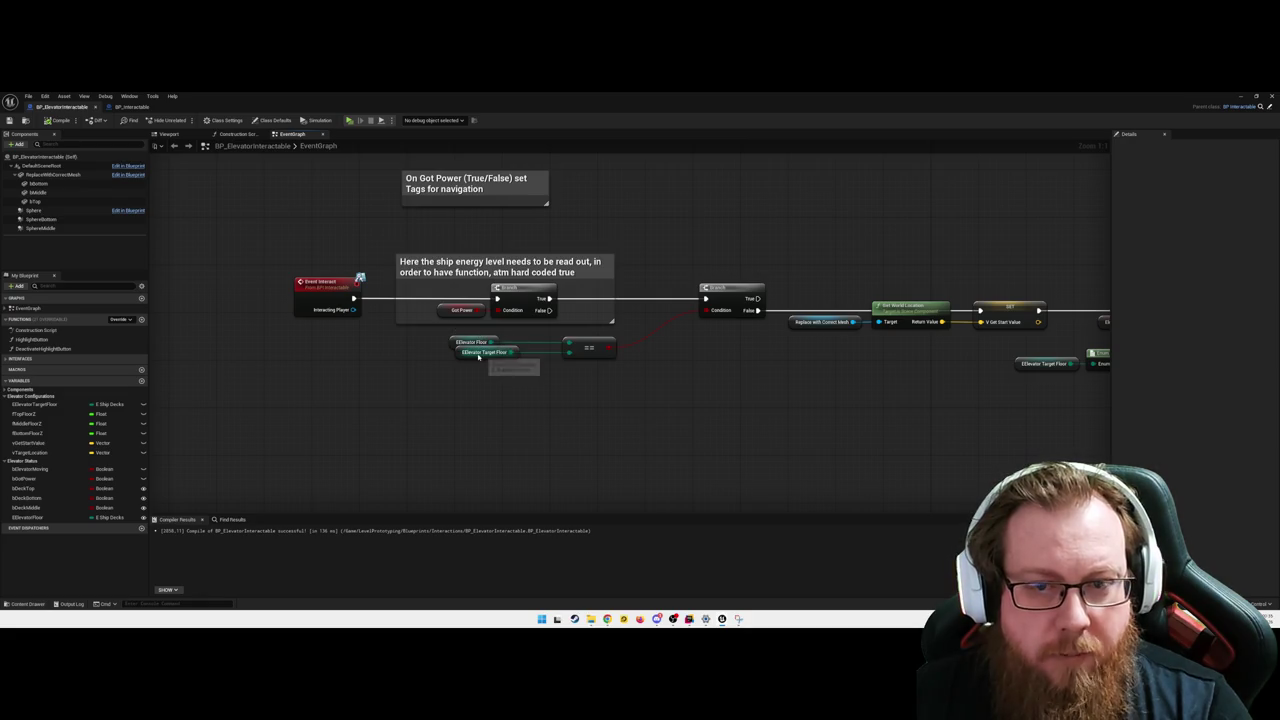
pyautogui.click(500, 350)
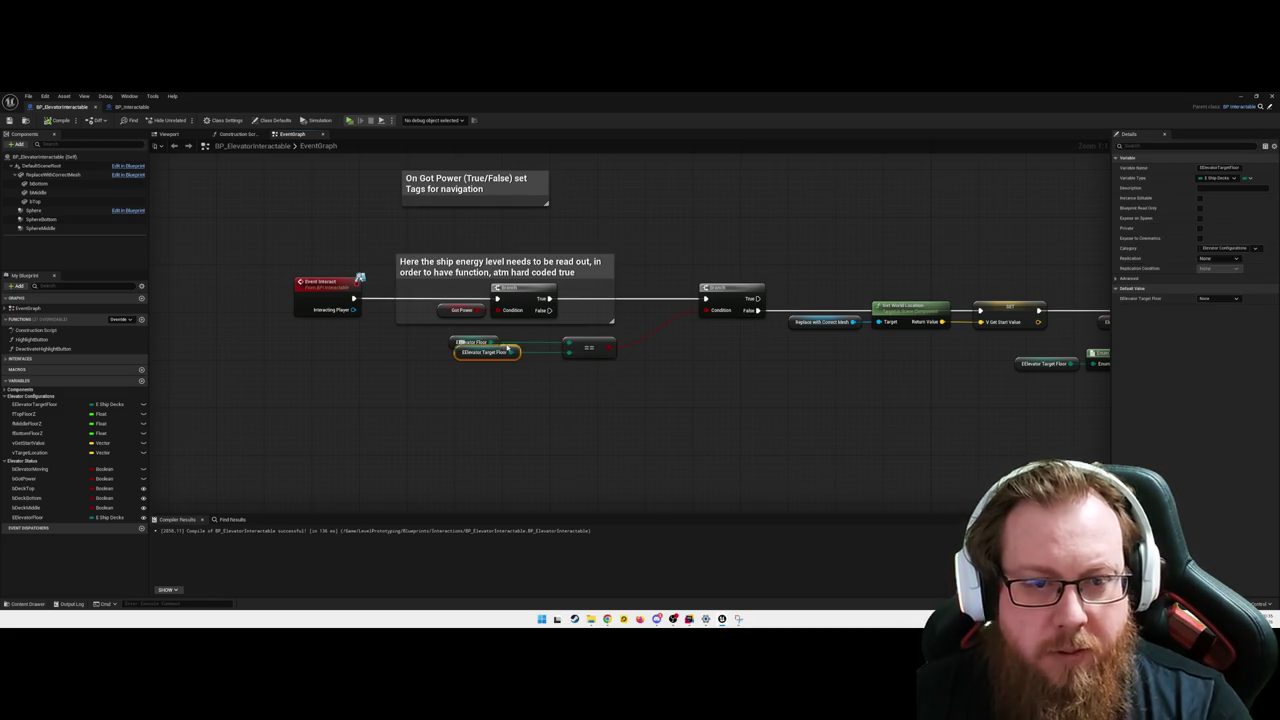
pyautogui.click(583, 397)
pyautogui.moveTo(614, 394); pyautogui.dragTo(560, 410)
pyautogui.moveTo(690, 375)
pyautogui.mouseDown()
pyautogui.moveTo(515, 380)
pyautogui.moveTo(480, 414)
pyautogui.moveTo(446, 416)
pyautogui.mouseUp()
pyautogui.rightClick(648, 315)
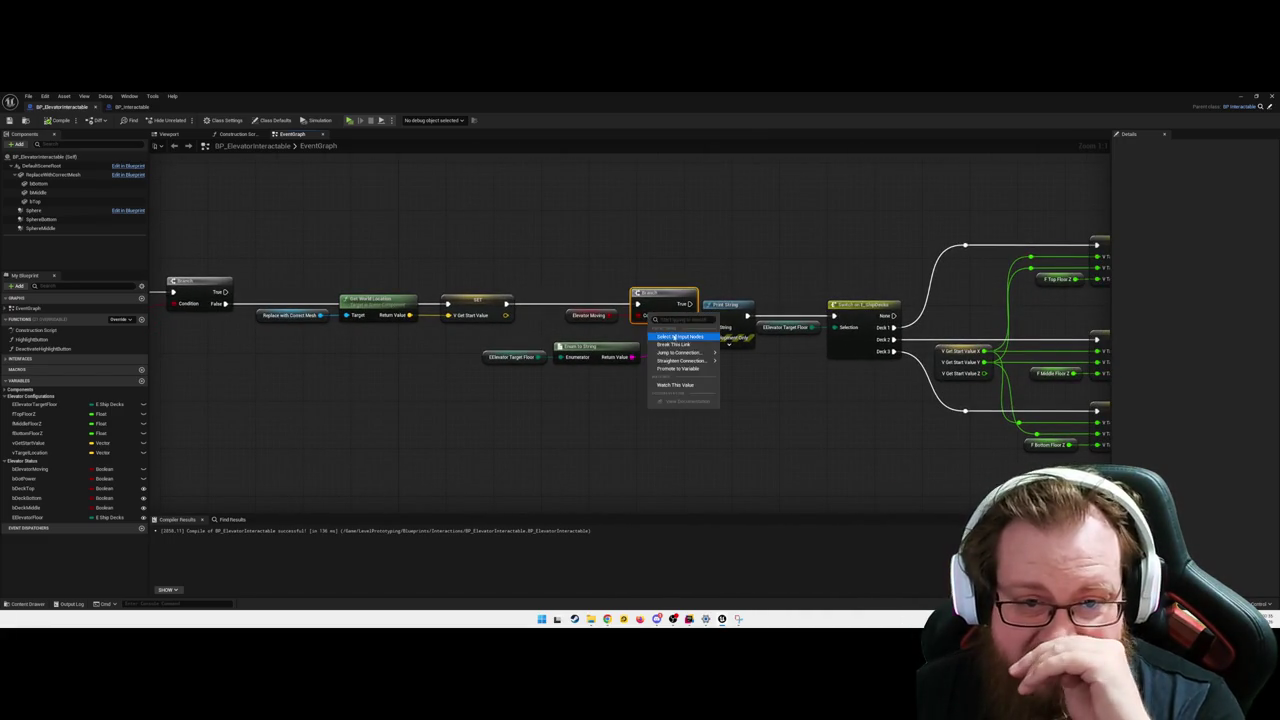
pyautogui.click(748, 363)
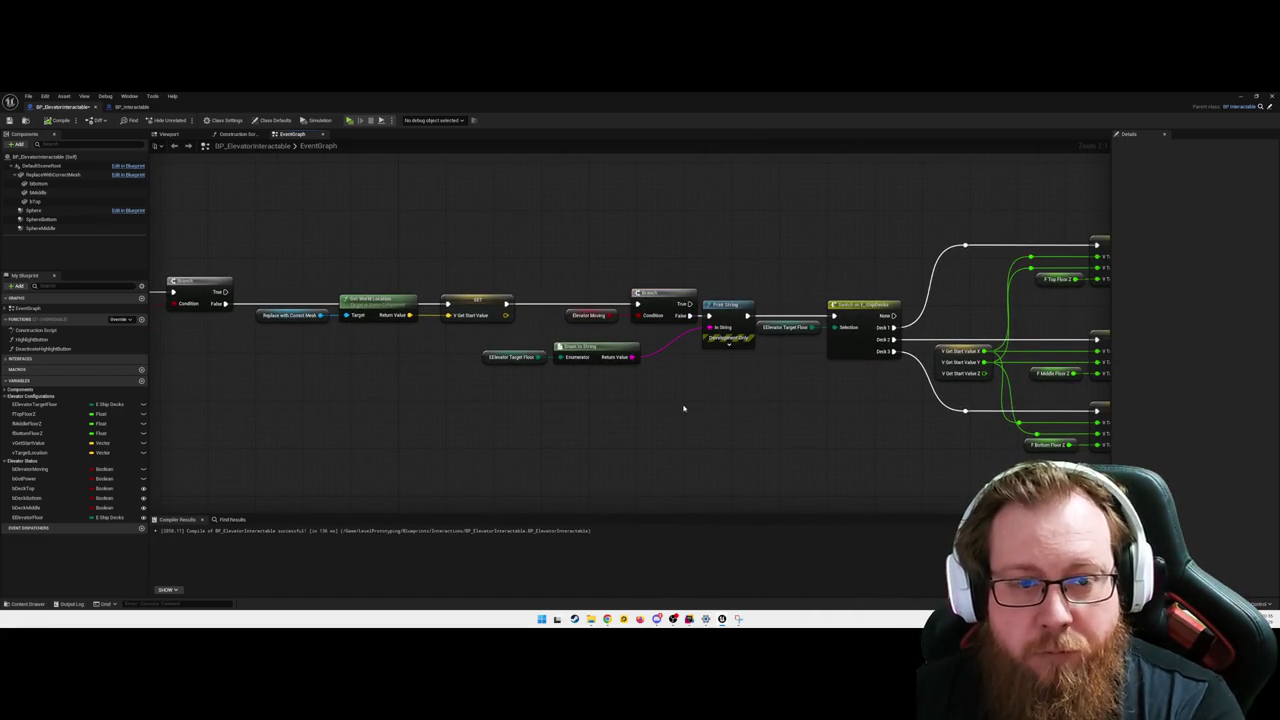
pyautogui.moveTo(642, 387); pyautogui.dragTo(600, 393)
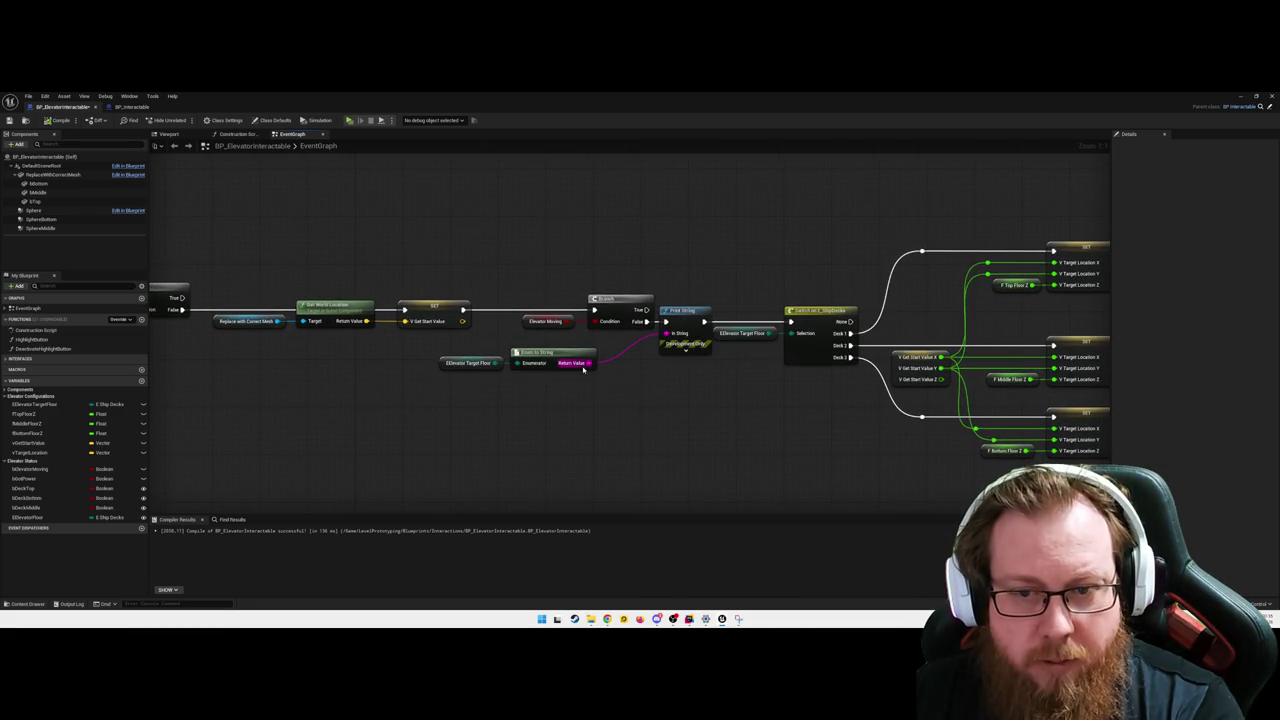
pyautogui.moveTo(694, 386); pyautogui.dragTo(640, 391)
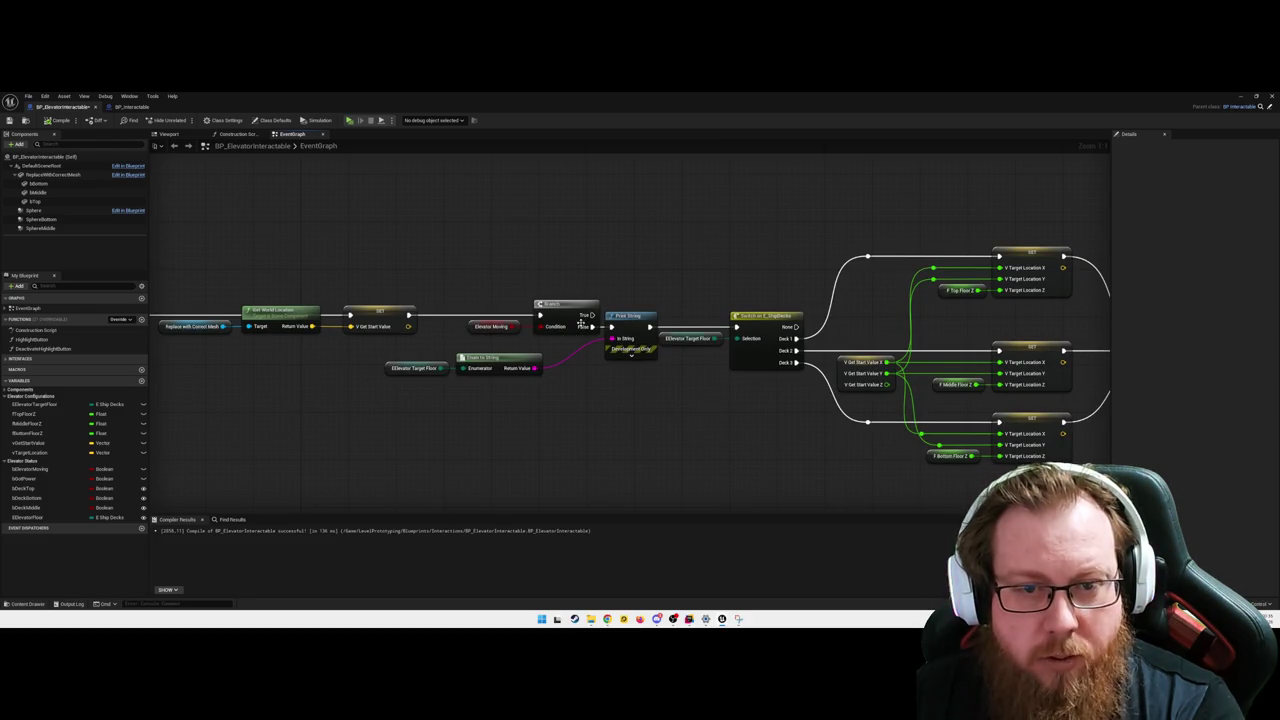
pyautogui.moveTo(623, 391); pyautogui.dragTo(582, 395)
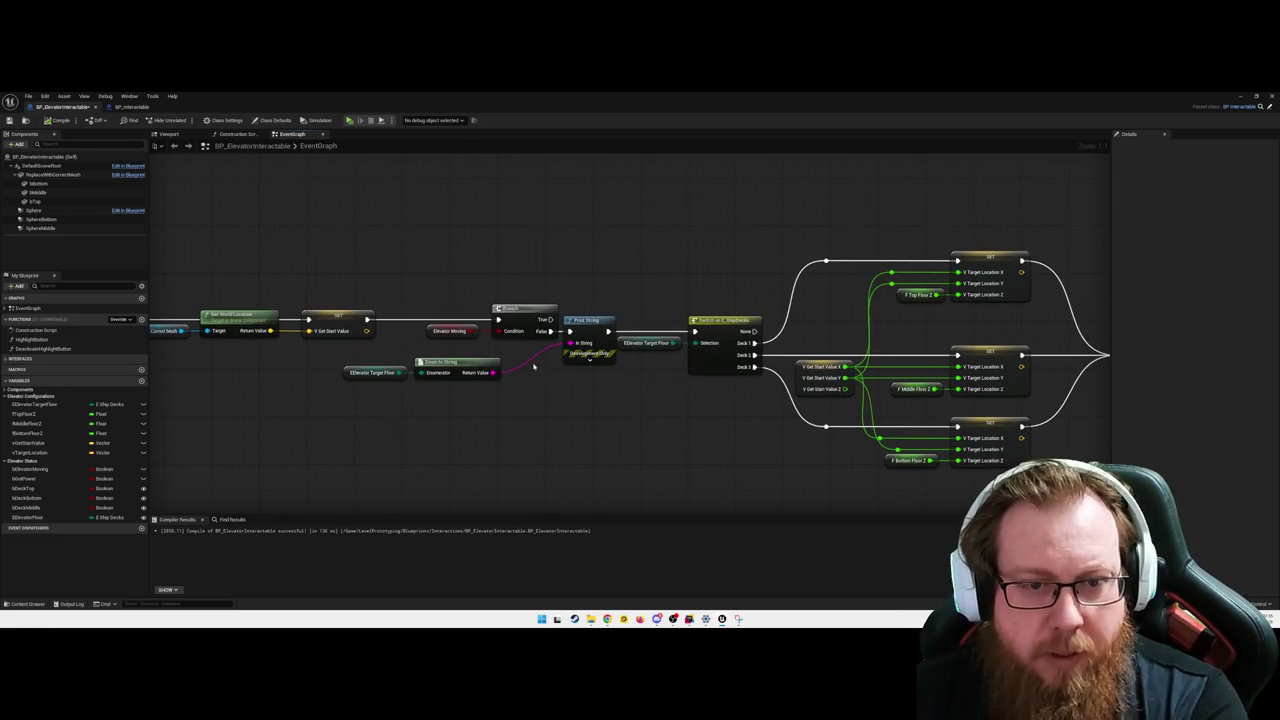
pyautogui.moveTo(597, 341)
pyautogui.mouseDown()
pyautogui.moveTo(589, 409)
pyautogui.moveTo(477, 397)
pyautogui.moveTo(437, 427)
pyautogui.mouseUp()
pyautogui.moveTo(754, 420); pyautogui.dragTo(684, 408)
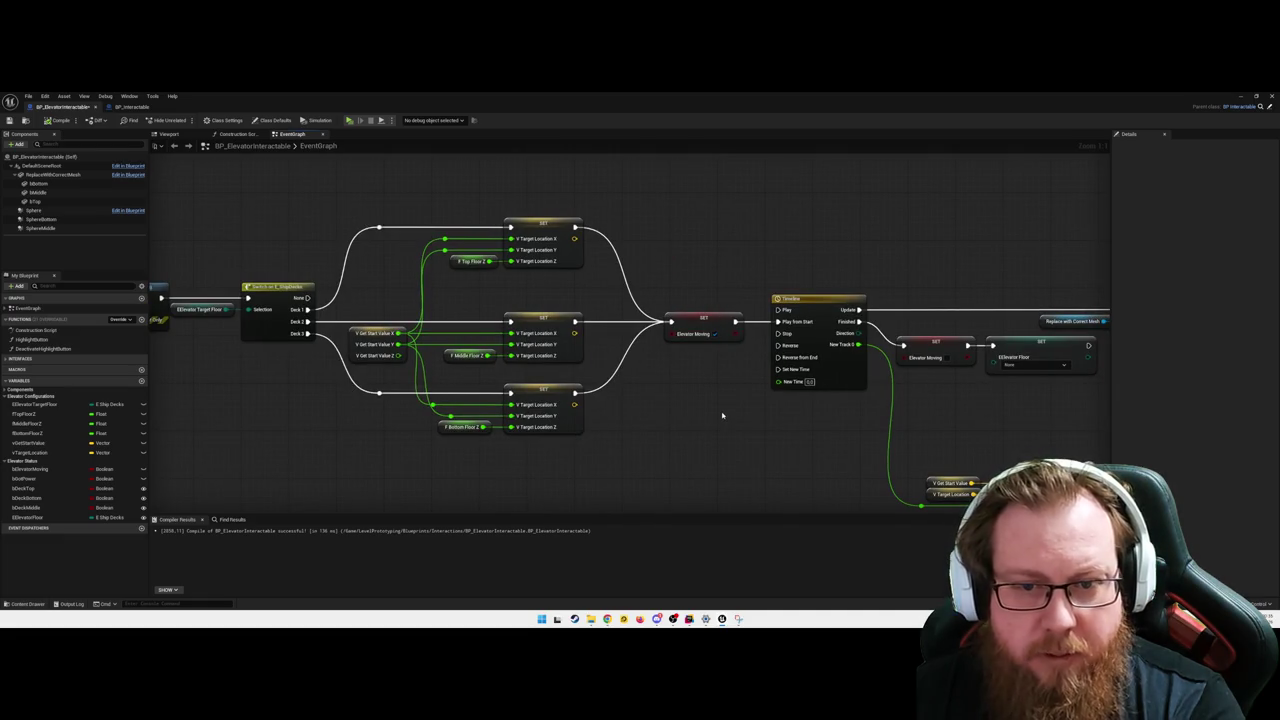
pyautogui.moveTo(709, 418); pyautogui.dragTo(854, 397)
pyautogui.moveTo(318, 417); pyautogui.dragTo(503, 417)
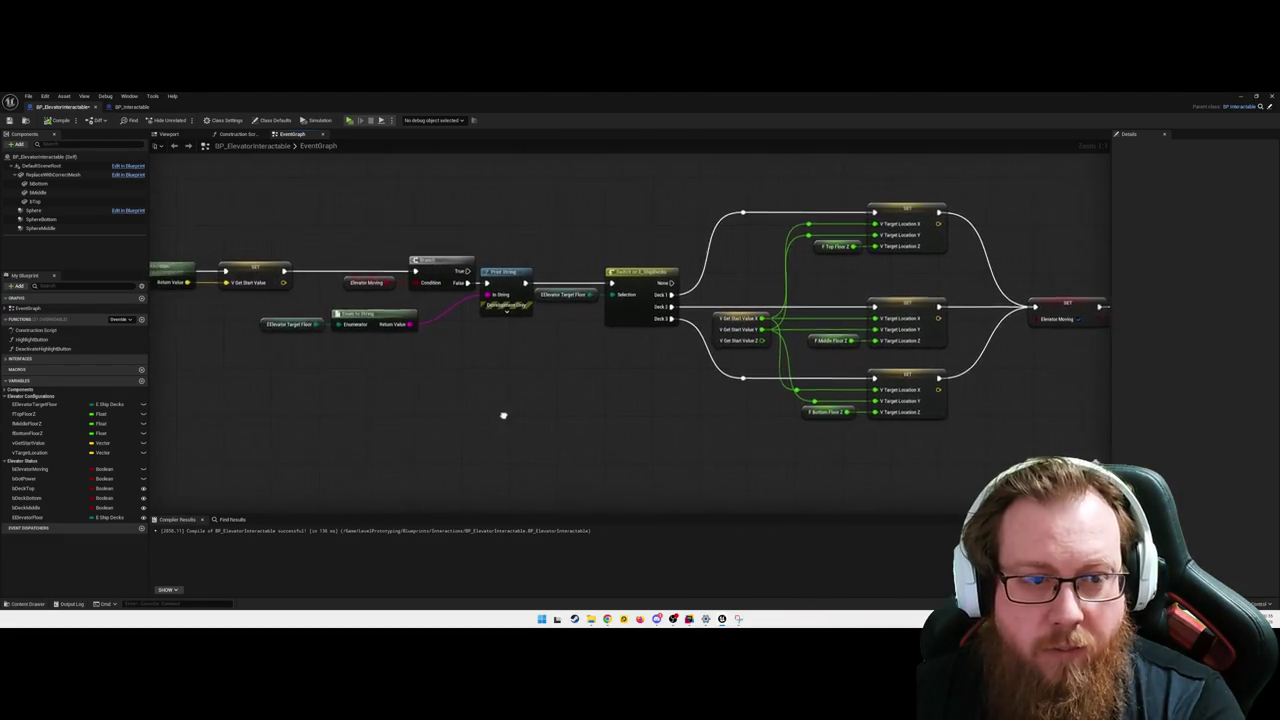
pyautogui.moveTo(653, 421); pyautogui.dragTo(309, 406)
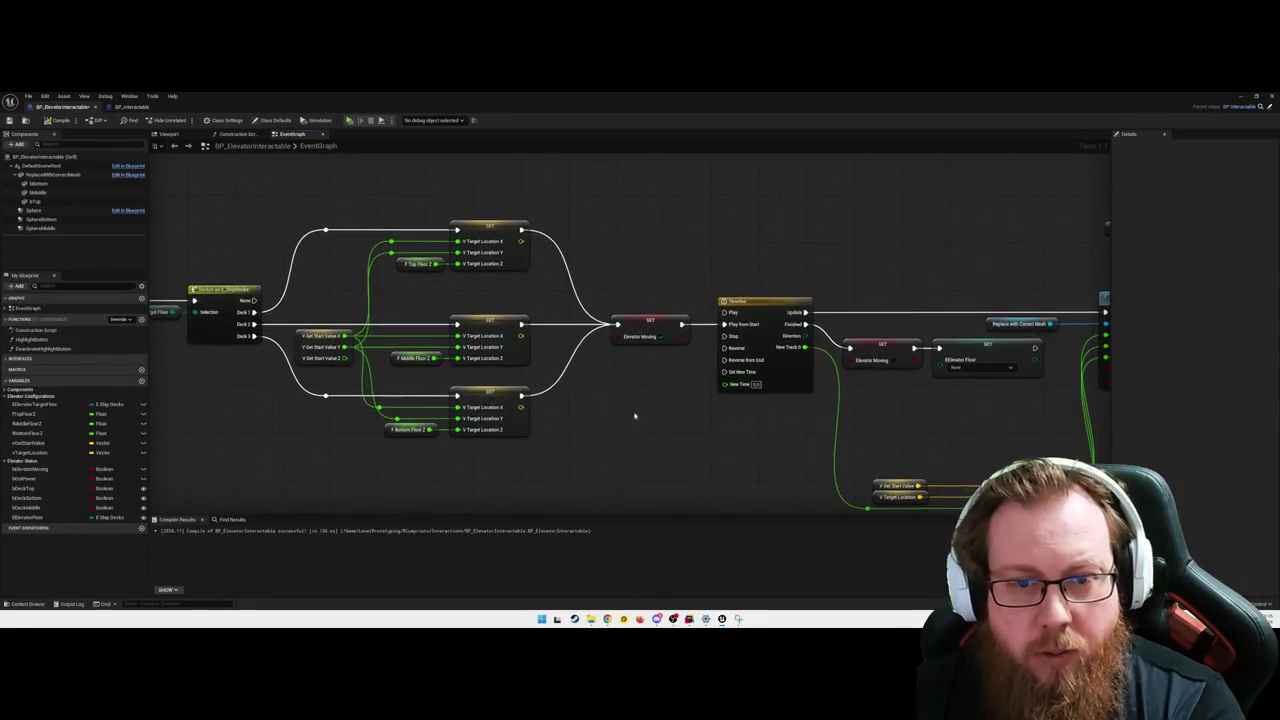
pyautogui.moveTo(696, 416); pyautogui.dragTo(541, 382)
pyautogui.moveTo(780, 363); pyautogui.dragTo(491, 398)
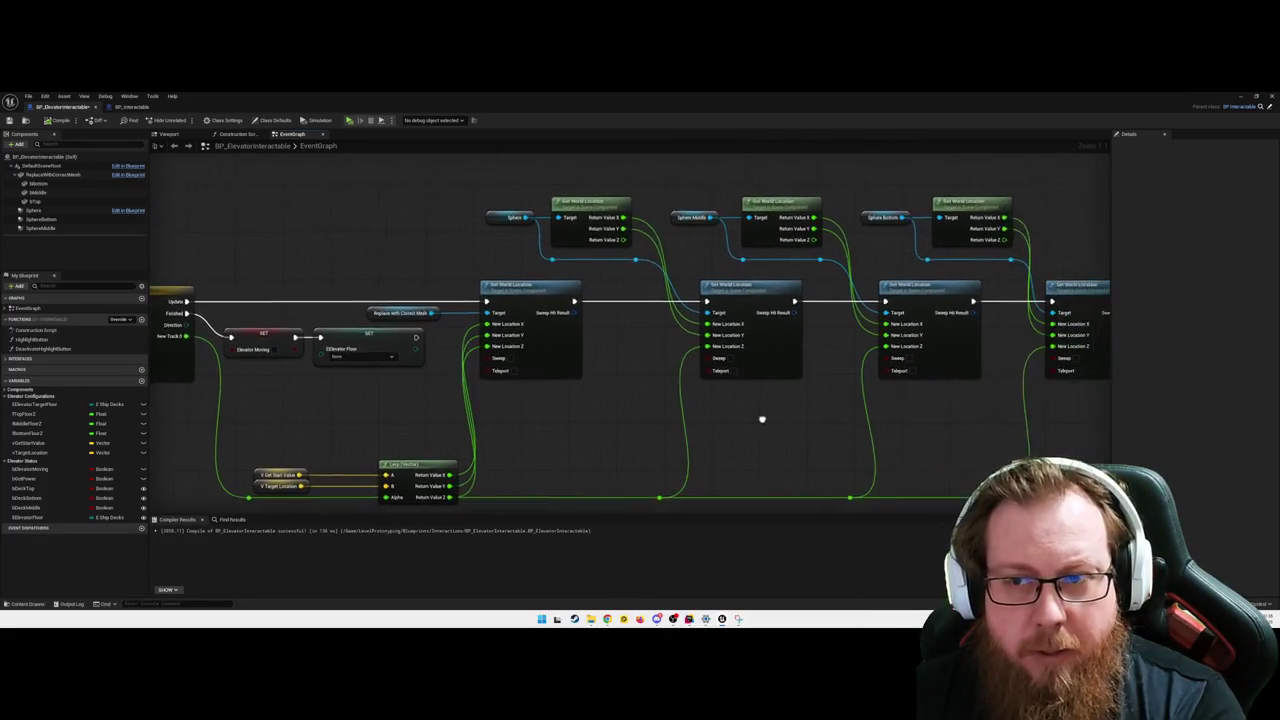
pyautogui.moveTo(909, 423); pyautogui.dragTo(772, 423)
pyautogui.moveTo(252, 410); pyautogui.dragTo(486, 394)
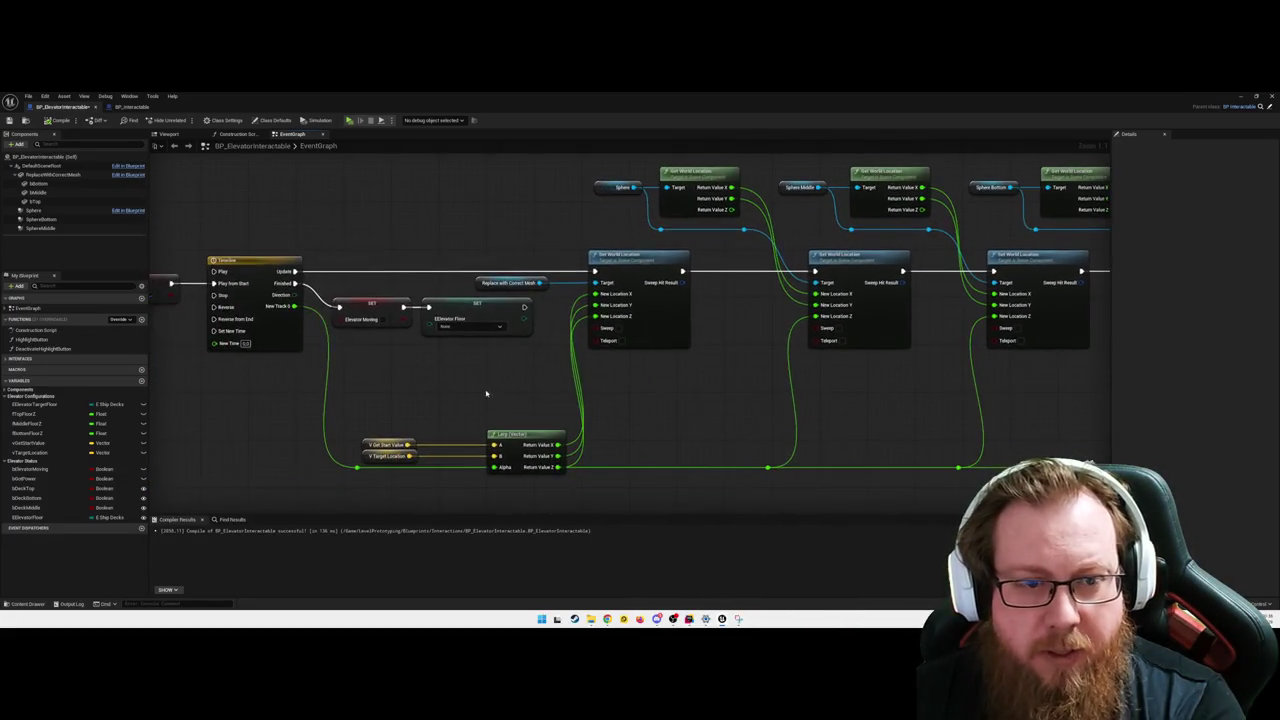
pyautogui.moveTo(265, 306); pyautogui.dragTo(455, 290)
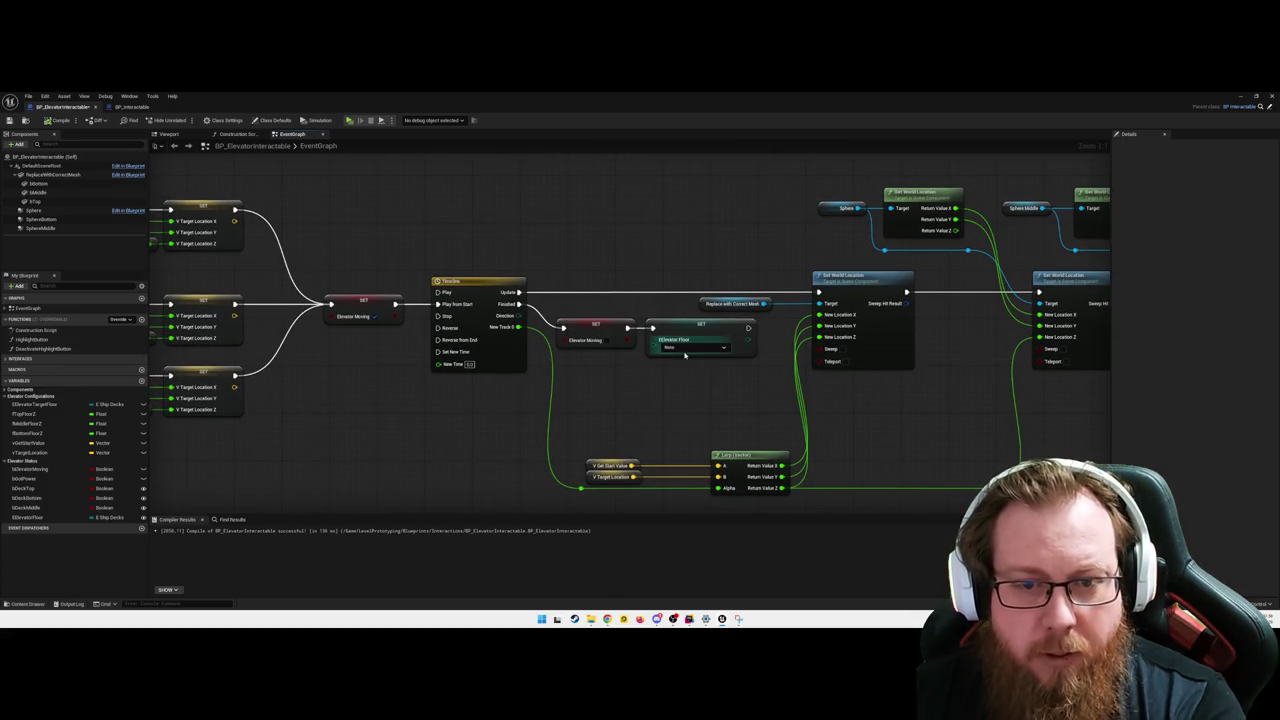
# - Place an EElevator Target Floor getter beneath the SET EElevator Floor node
pyautogui.moveTo(696, 324); pyautogui.dragTo(726, 323)
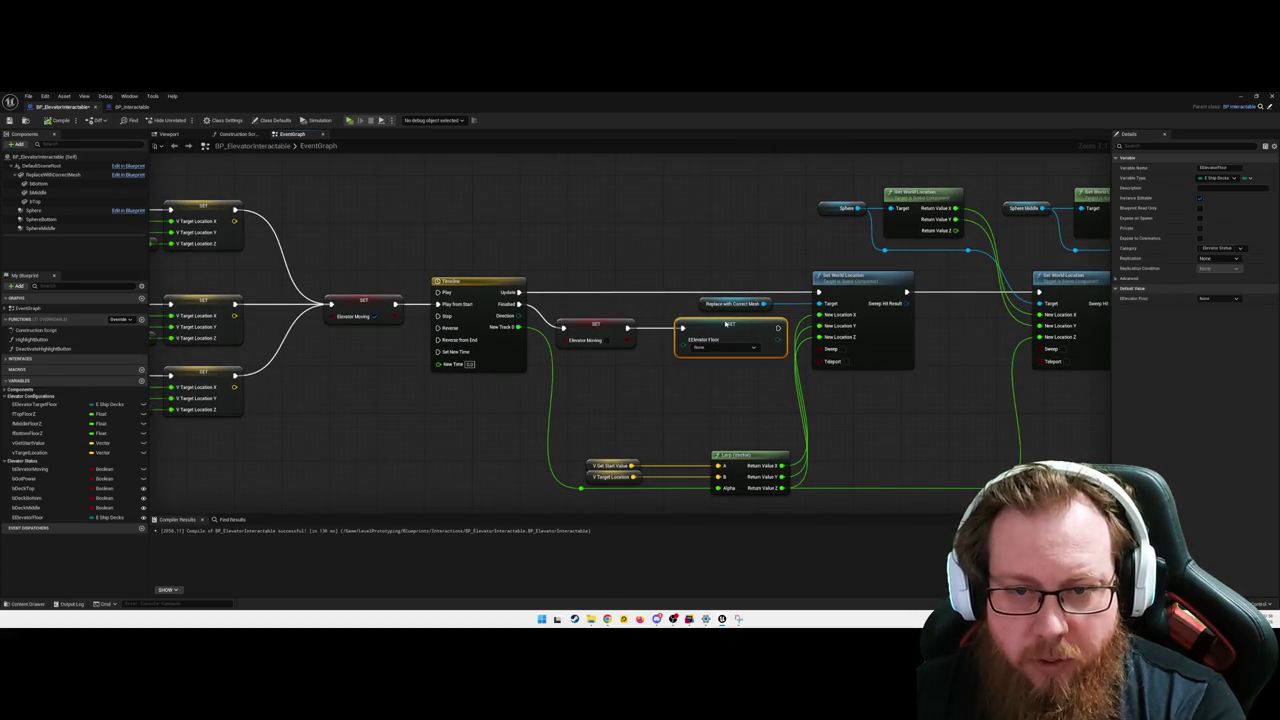
pyautogui.click(687, 379)
pyautogui.moveTo(432, 431)
pyautogui.mouseDown()
pyautogui.moveTo(486, 406)
pyautogui.moveTo(694, 437)
pyautogui.moveTo(486, 386)
pyautogui.moveTo(305, 425)
pyautogui.moveTo(628, 394)
pyautogui.moveTo(638, 380)
pyautogui.mouseUp()
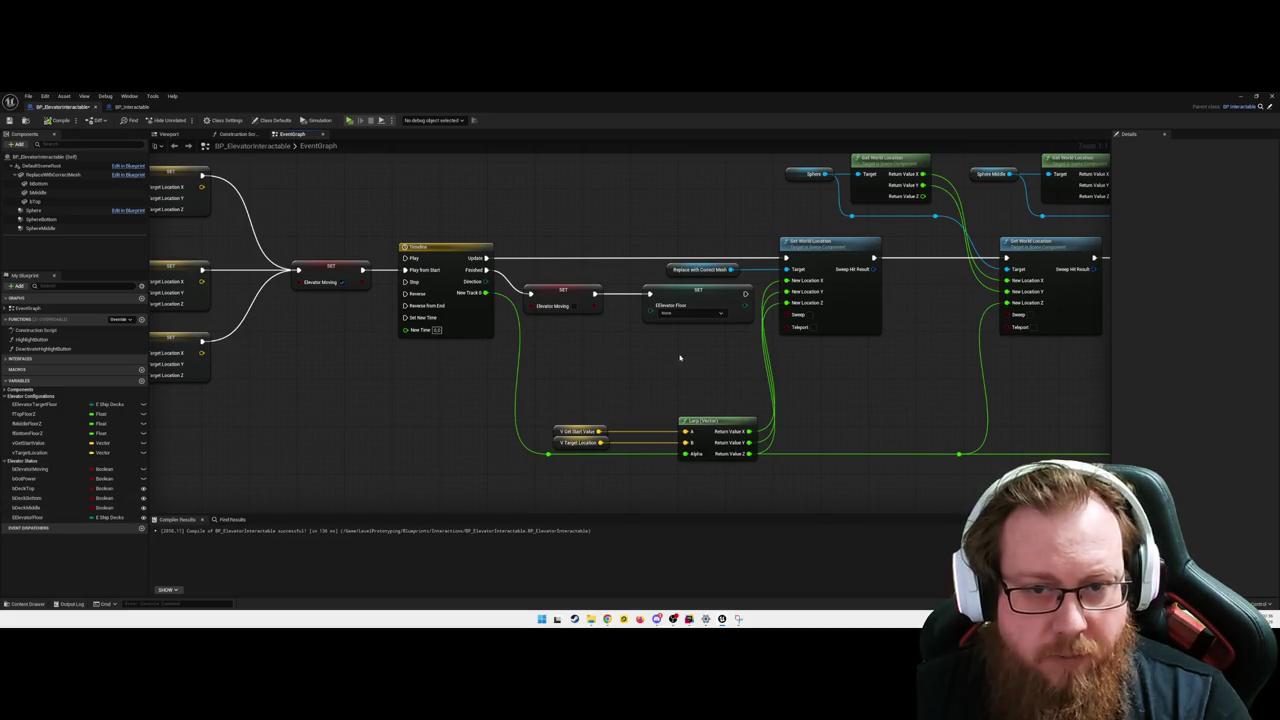
pyautogui.moveTo(35, 404)
pyautogui.mouseDown()
pyautogui.moveTo(605, 350)
pyautogui.moveTo(650, 305)
pyautogui.mouseUp()
pyautogui.click(630, 356)
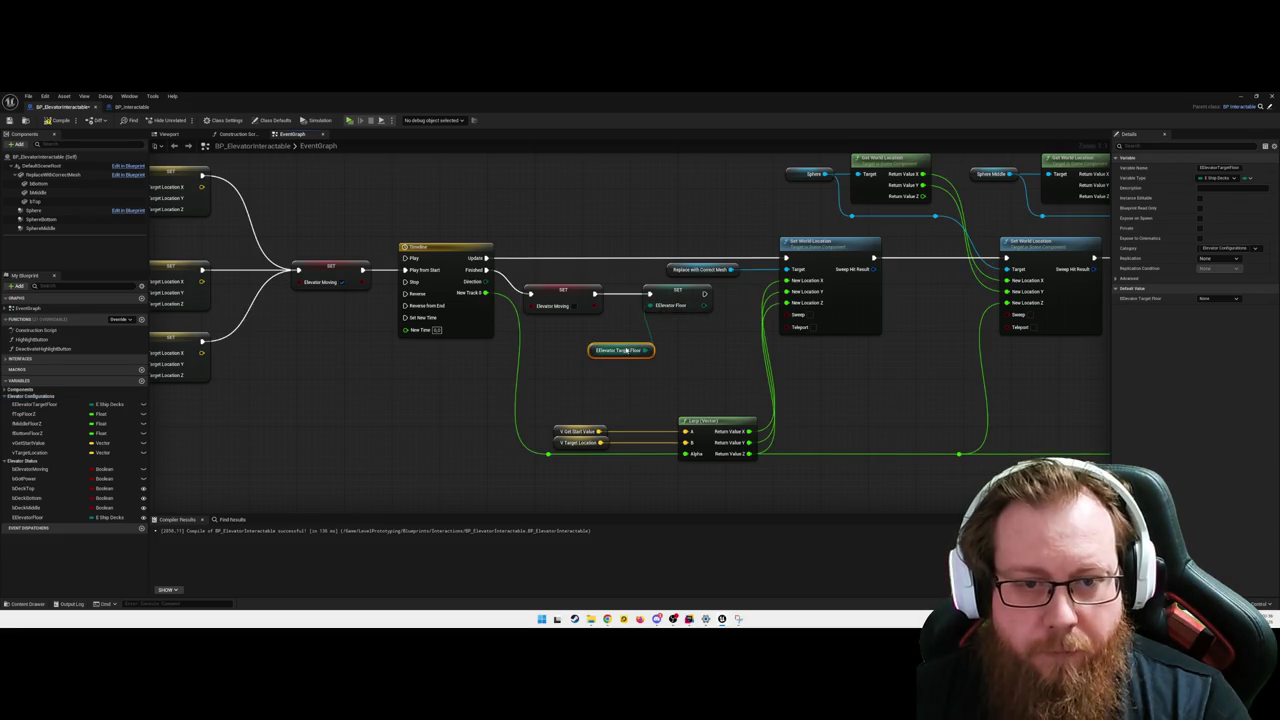
pyautogui.moveTo(625, 350); pyautogui.dragTo(580, 320)
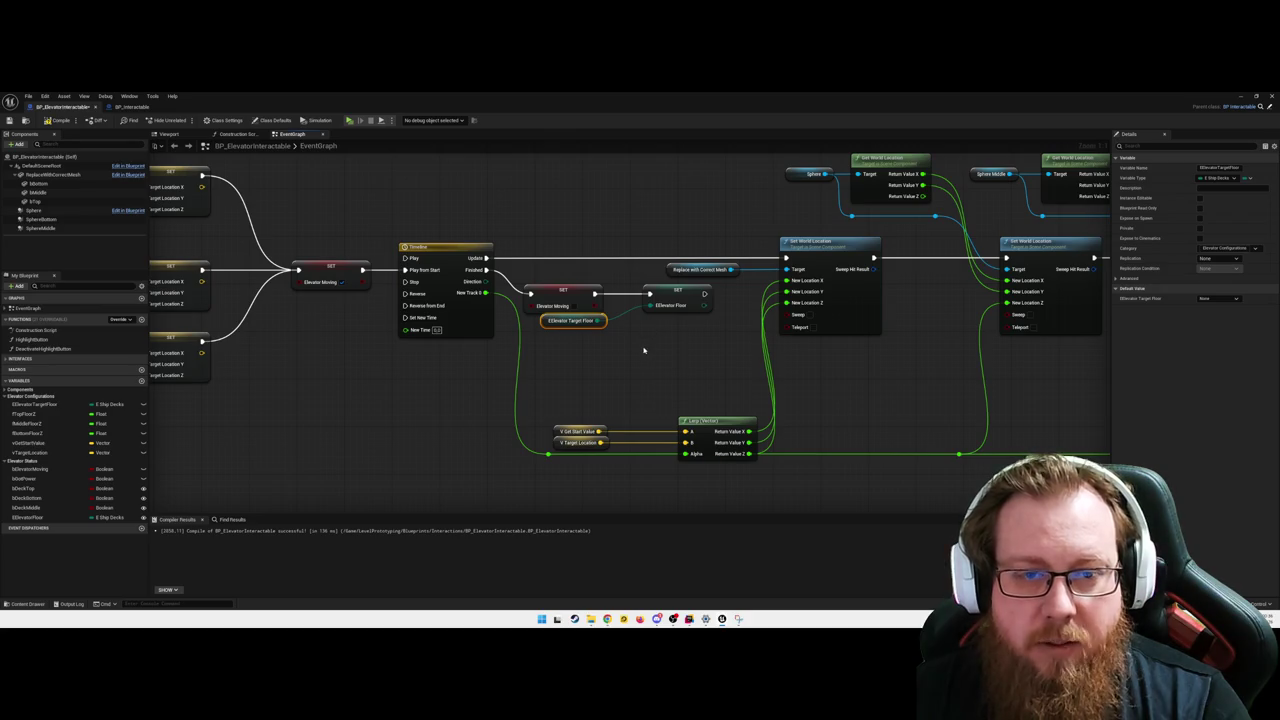
pyautogui.click(628, 296)
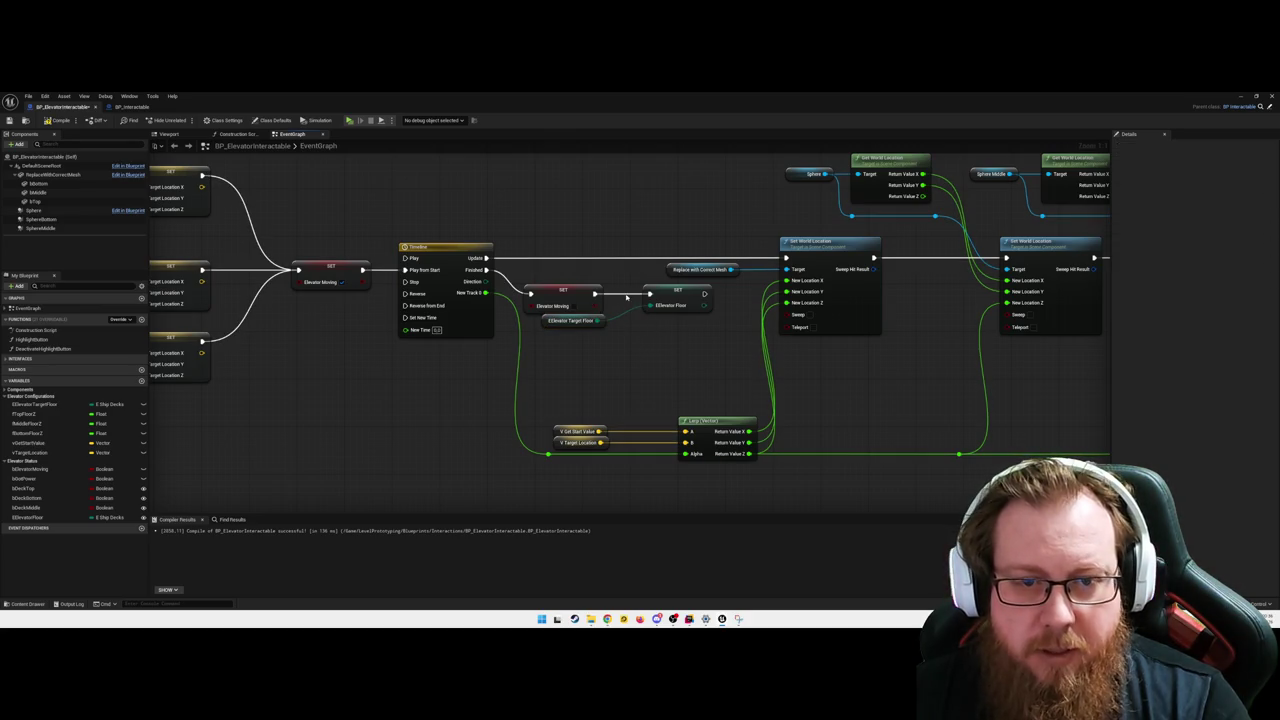
# - Reroute the Timeline's Finished output from SET Elevator Moving into SET EElevator Floor, lined up with Q
pyautogui.keyDown('alt'); pyautogui.click(627, 296); pyautogui.keyUp('alt')
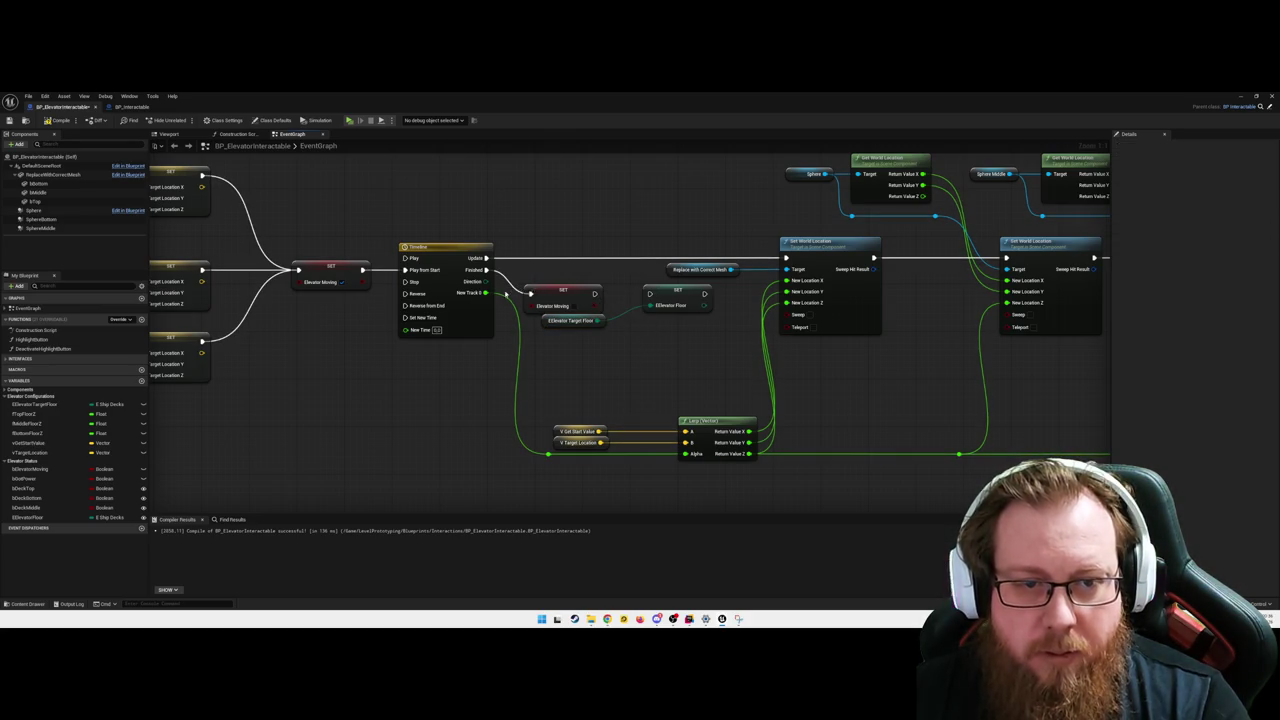
pyautogui.keyDown('alt'); pyautogui.click(515, 290); pyautogui.keyUp('alt')
pyautogui.moveTo(485, 270)
pyautogui.mouseDown()
pyautogui.moveTo(608, 305)
pyautogui.moveTo(649, 293)
pyautogui.mouseUp()
pyautogui.moveTo(547, 291); pyautogui.dragTo(684, 344)
pyautogui.moveTo(686, 297)
pyautogui.mouseDown()
pyautogui.moveTo(633, 291)
pyautogui.moveTo(615, 322)
pyautogui.mouseUp()
pyautogui.press('q')
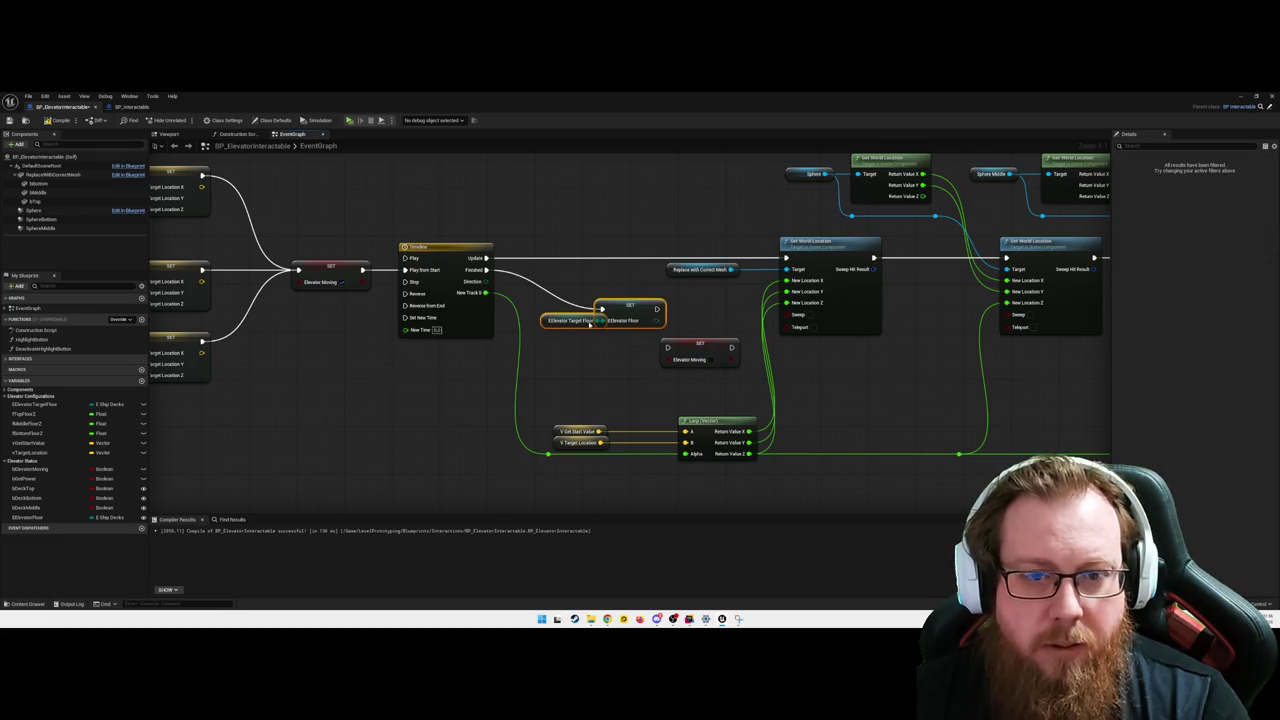
# - Try aligning the Timeline and the getter/floor-setter pair, undoing the unwanted moves
pyautogui.moveTo(465, 224); pyautogui.dragTo(606, 338)
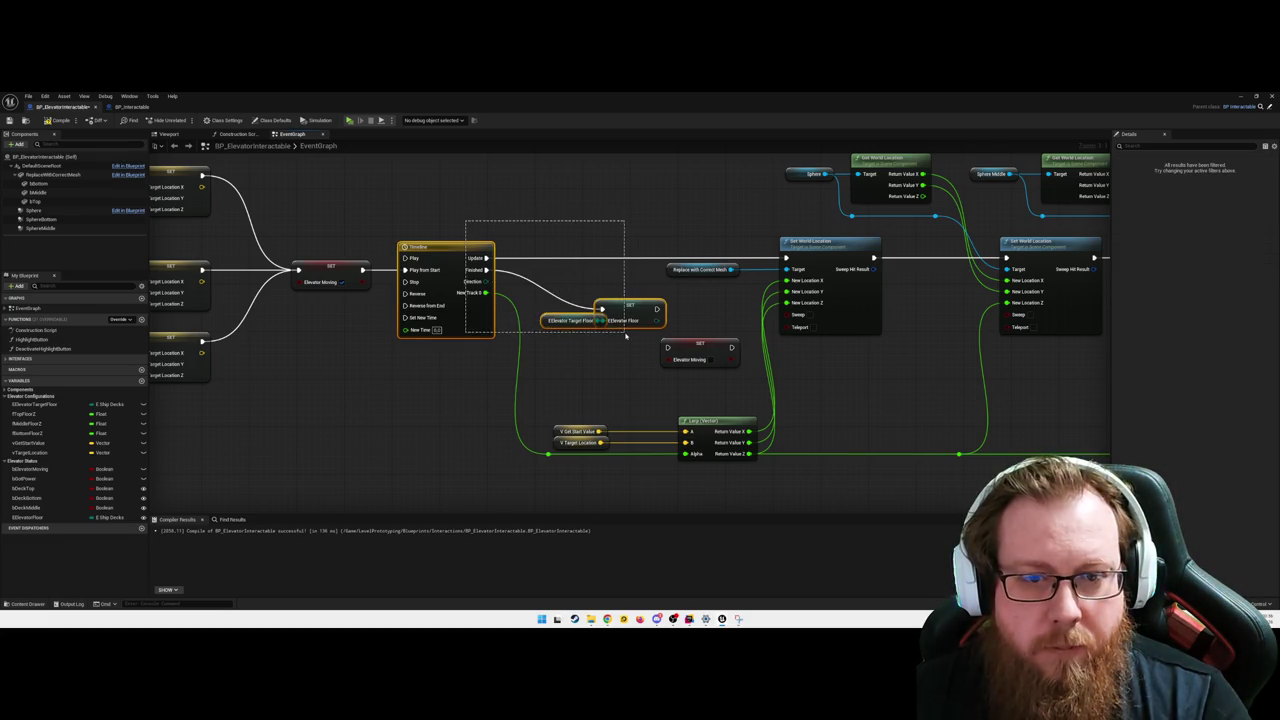
pyautogui.press('q')
pyautogui.hotkey('ctrl', 'z')
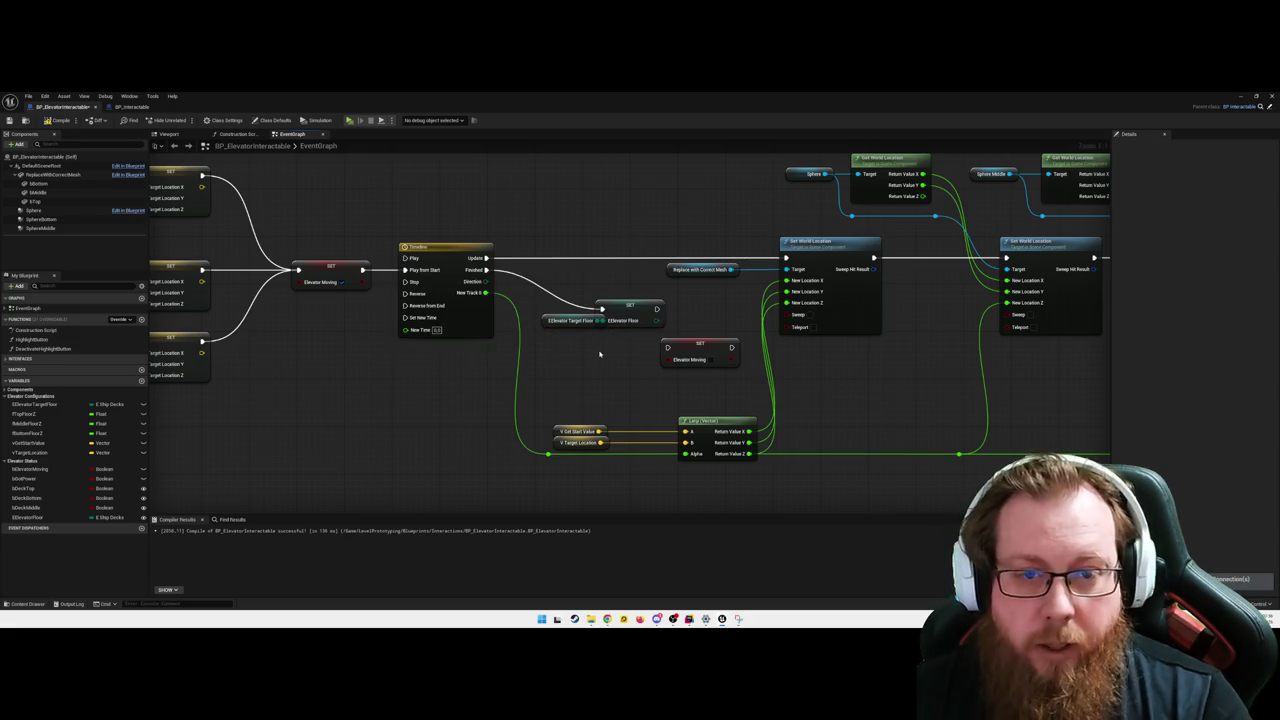
pyautogui.moveTo(572, 320); pyautogui.dragTo(555, 320)
pyautogui.moveTo(608, 352); pyautogui.dragTo(518, 296)
pyautogui.moveTo(625, 312); pyautogui.dragTo(621, 300)
pyautogui.hotkey('ctrl', 'z')
# - Chain SET EElevator Floor into SET Elevator Moving, then return to the level viewport
pyautogui.moveTo(689, 347)
pyautogui.mouseDown()
pyautogui.moveTo(695, 305)
pyautogui.moveTo(673, 311)
pyautogui.mouseUp()
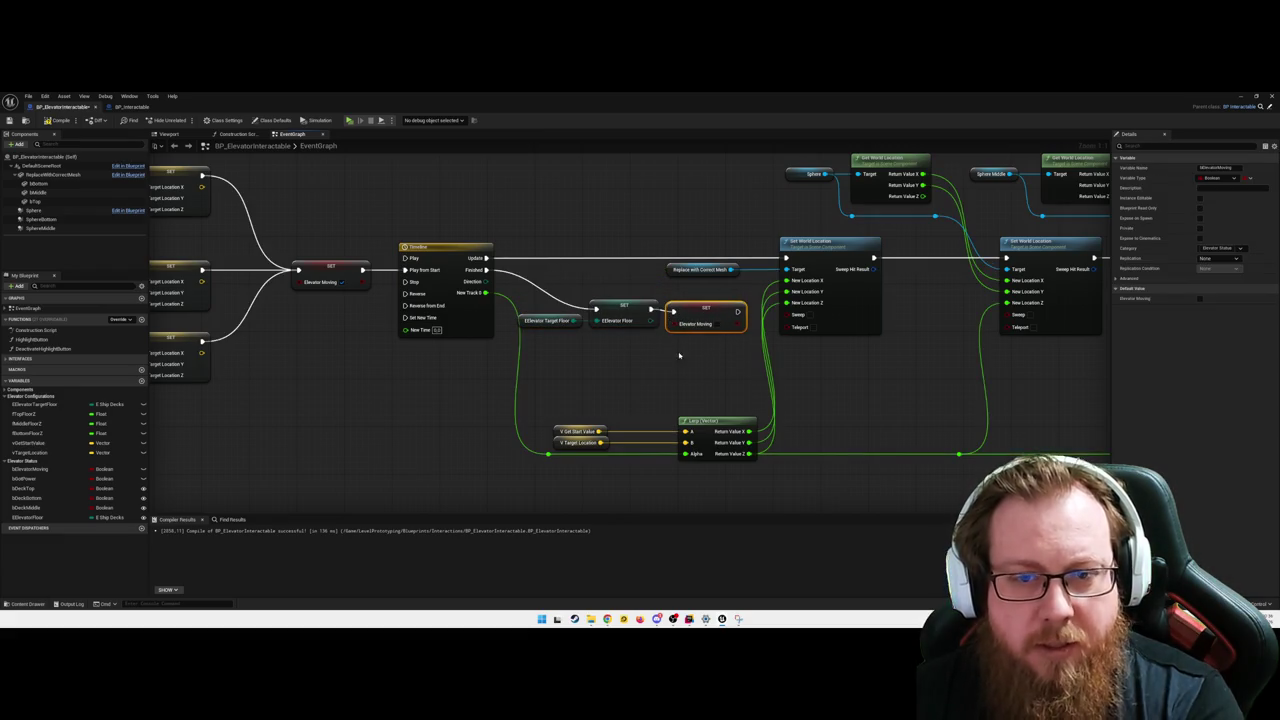
pyautogui.moveTo(512, 296); pyautogui.dragTo(597, 348)
pyautogui.click(646, 363)
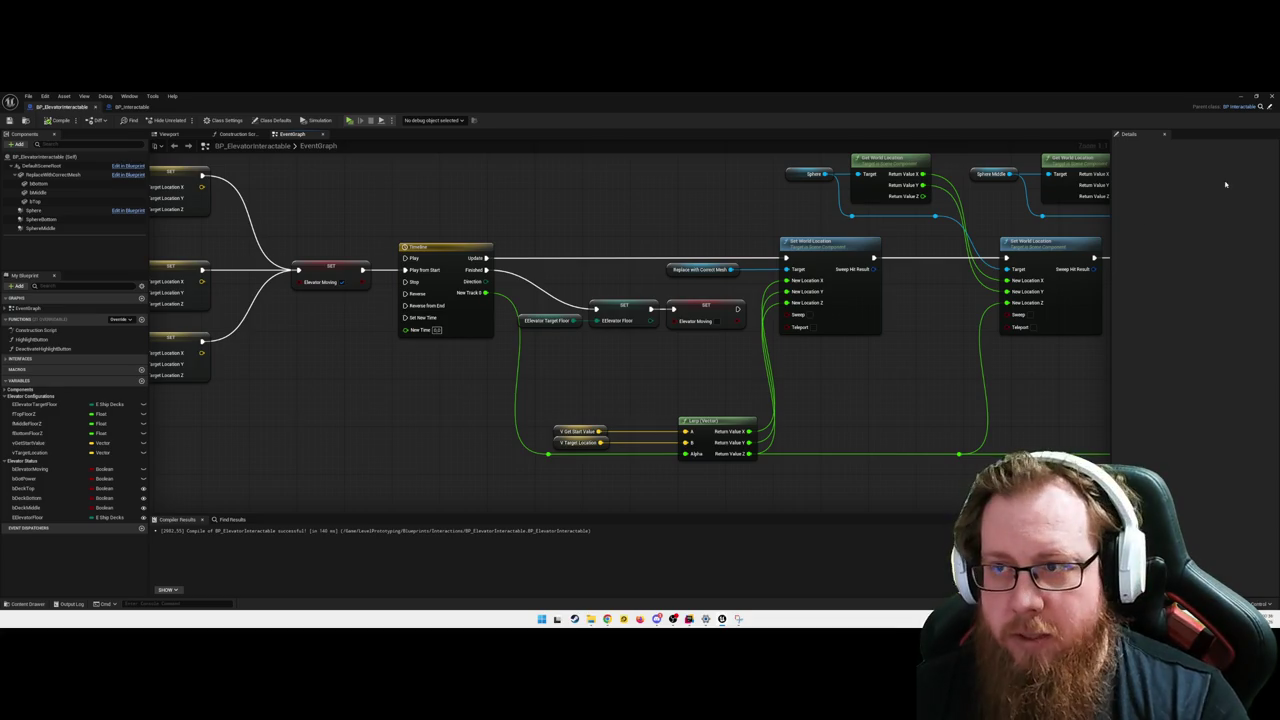
pyautogui.click(1240, 97)
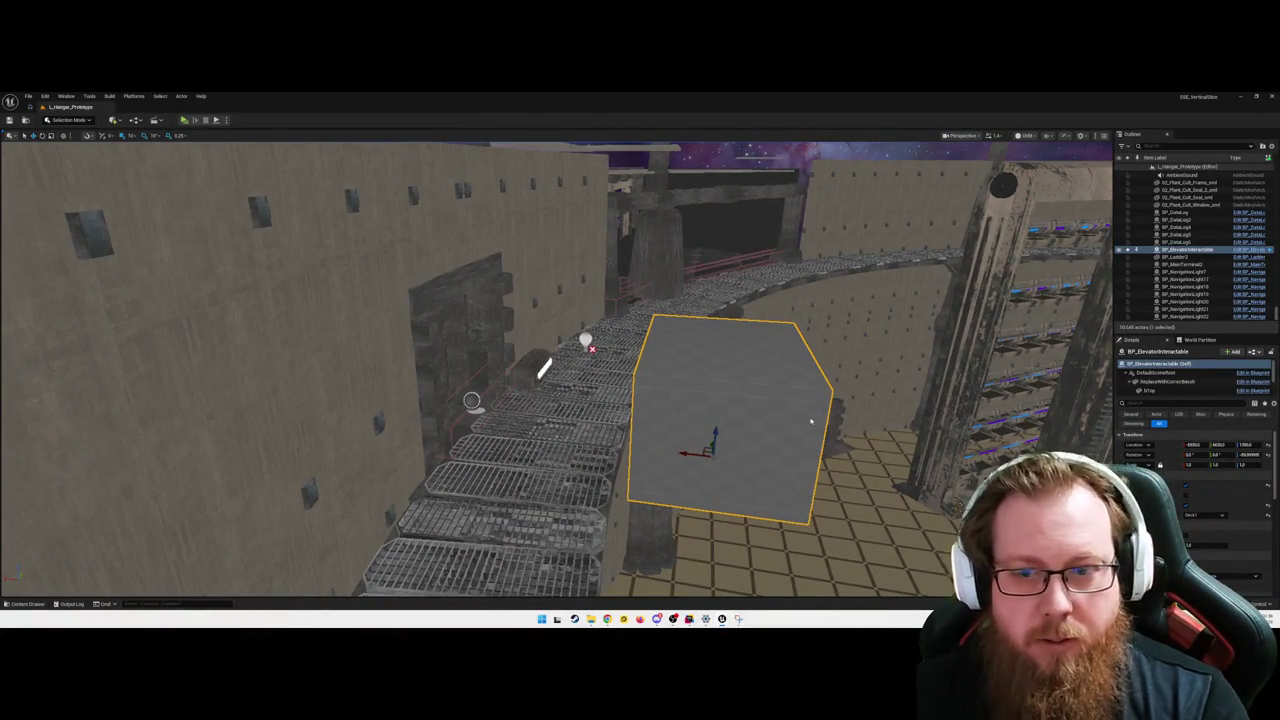
# - Launch a standalone play test and activate the centre cube in the checkered room
pyautogui.hotkey('alt', 'p')
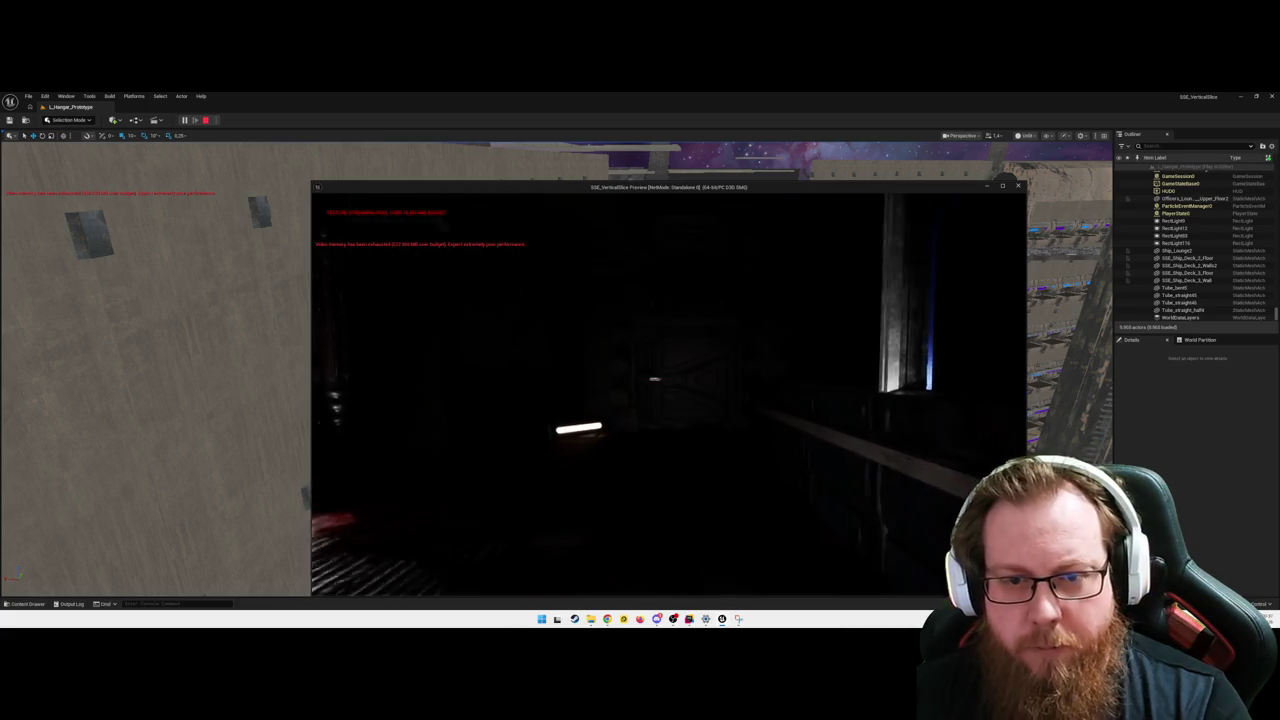
pyautogui.press('w')
pyautogui.press('e')
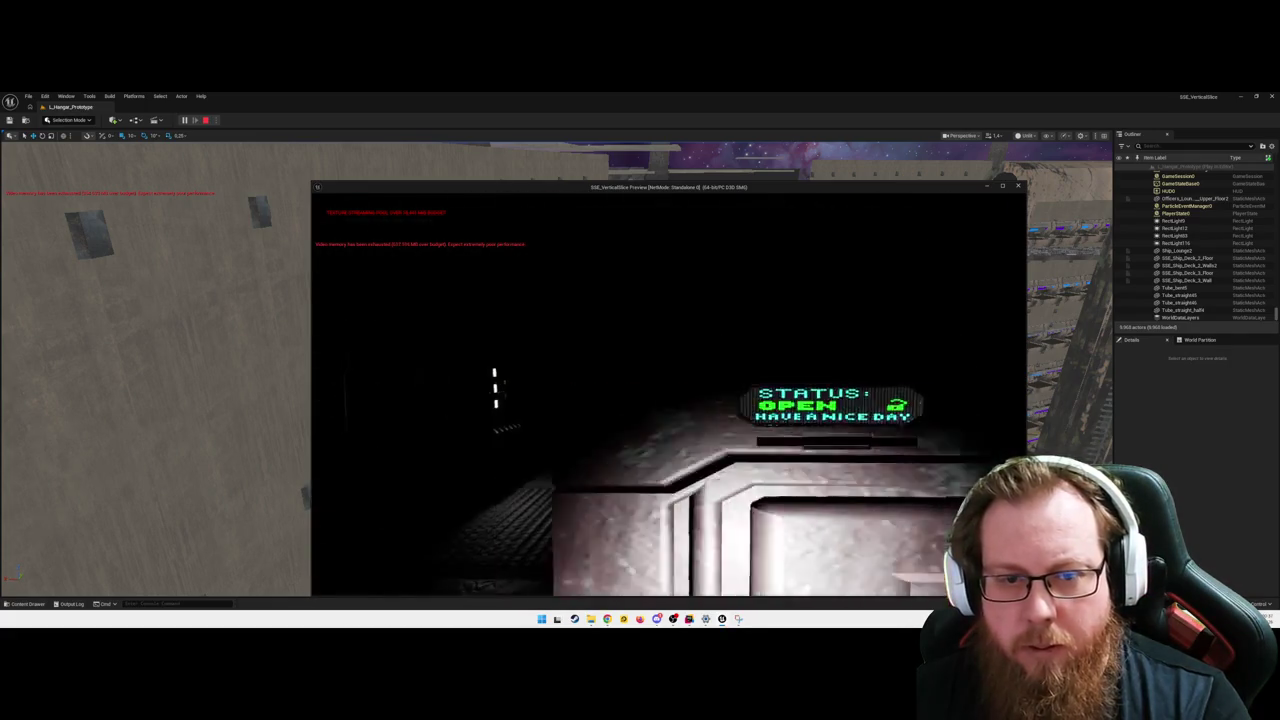
pyautogui.press('w')
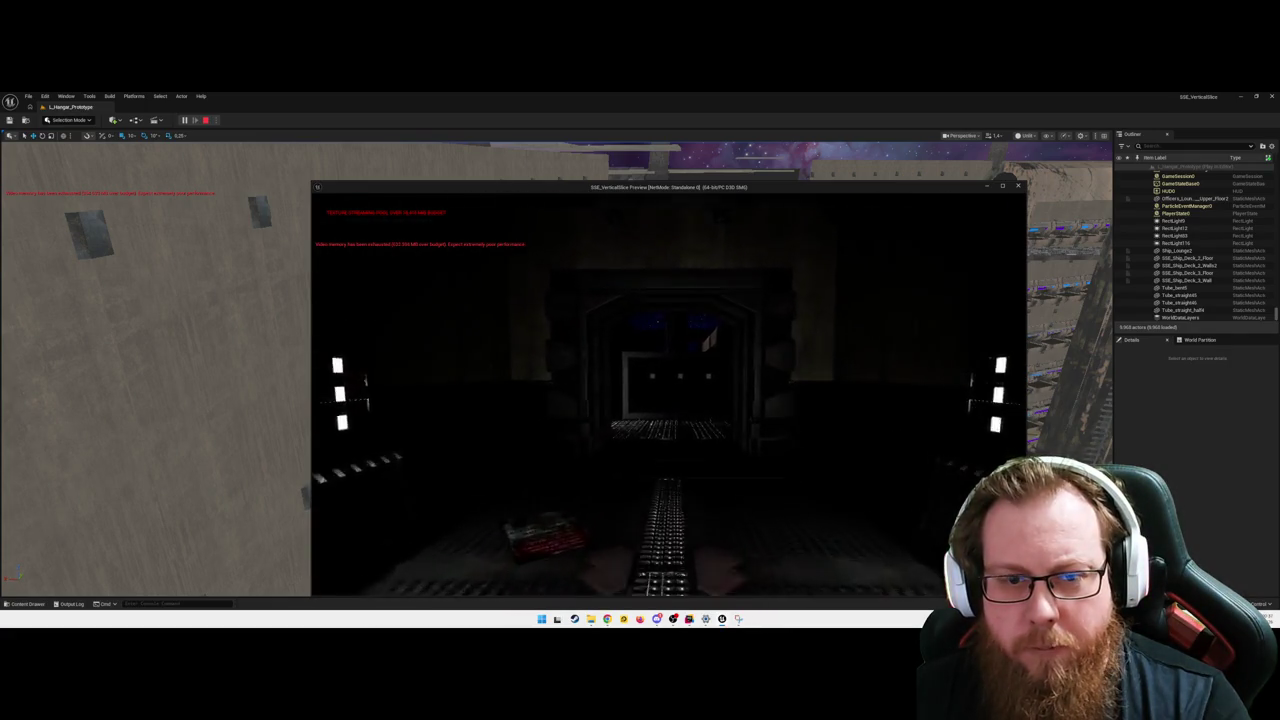
pyautogui.press('w')
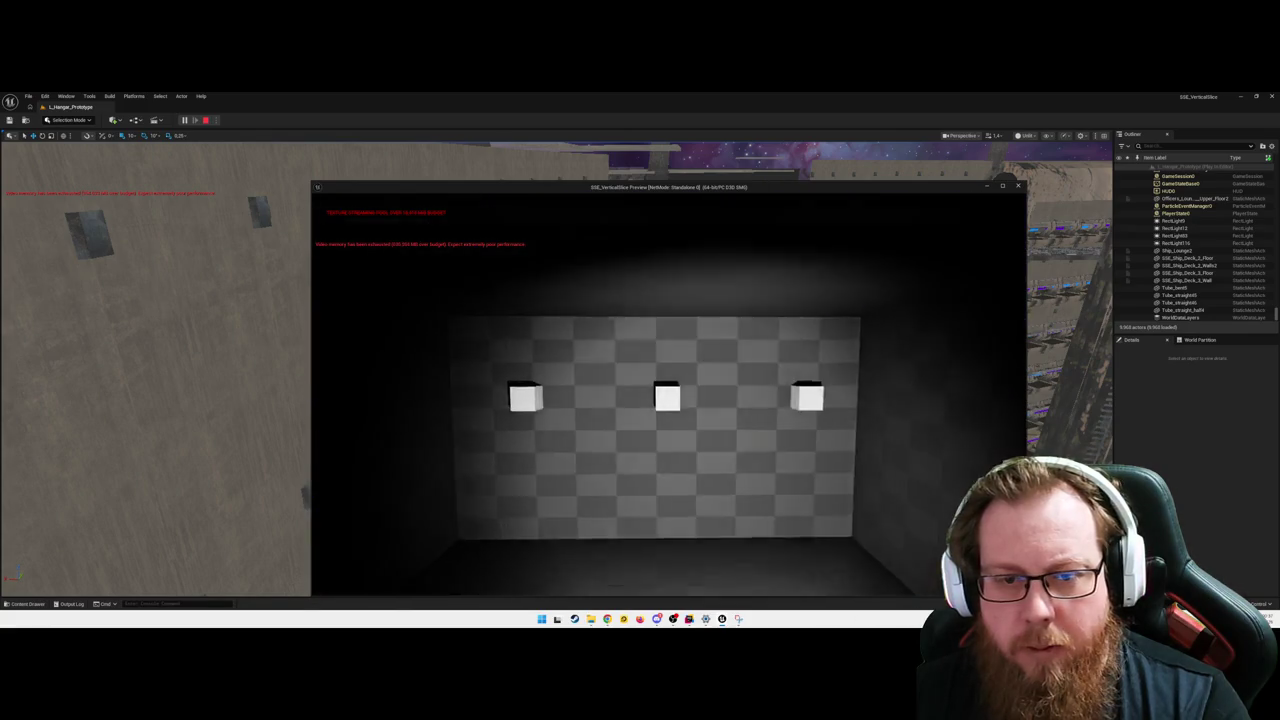
pyautogui.press('w')
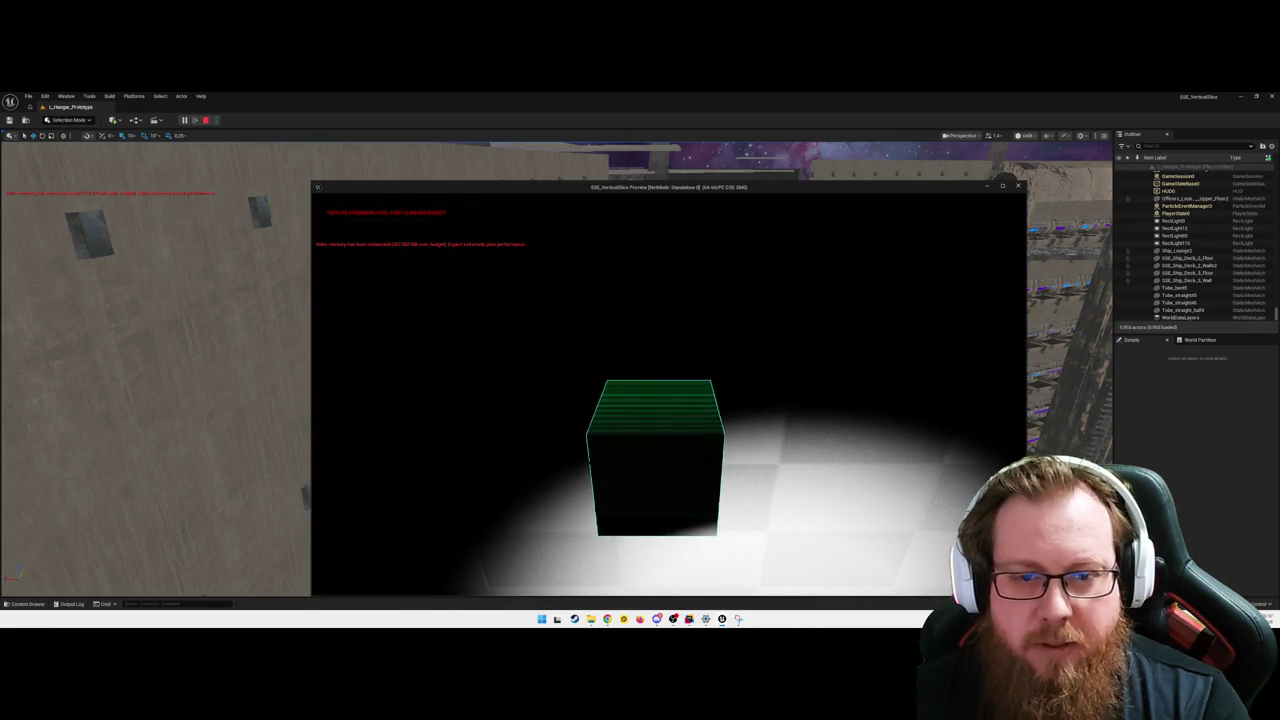
pyautogui.press('e')
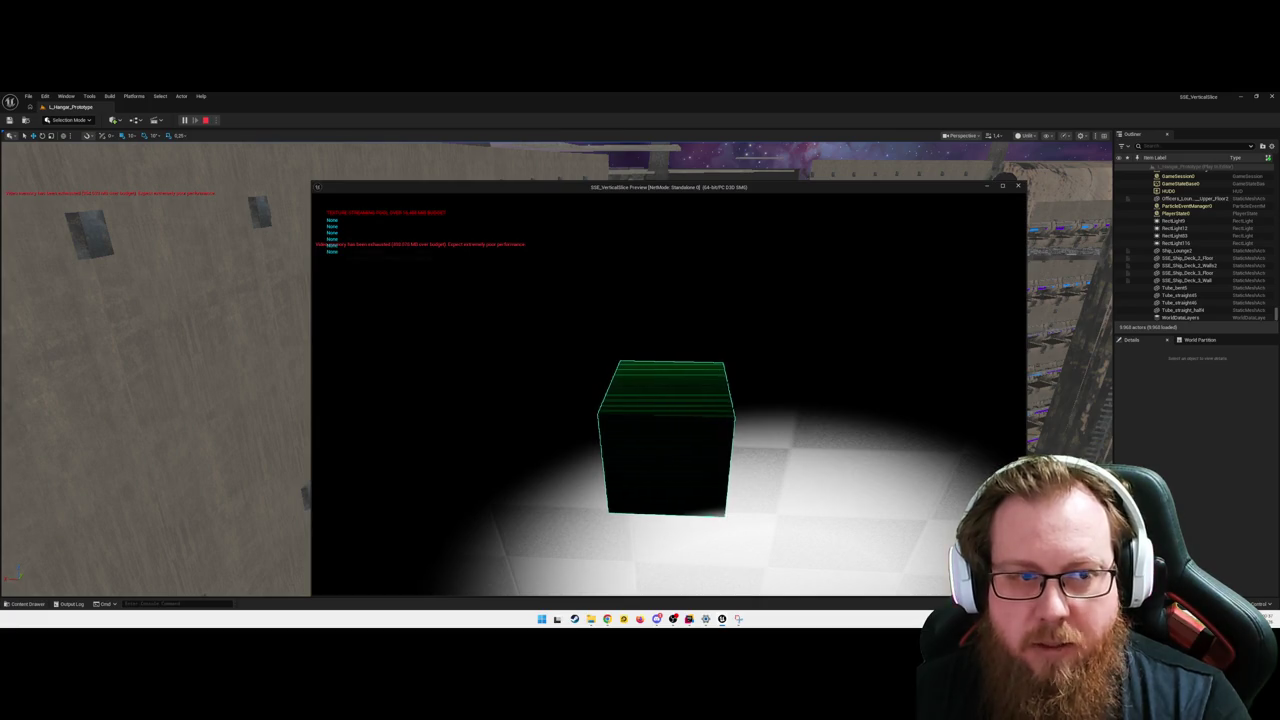
# - Trigger the floating cubes in the tiled room to check floor prints like Deck1, then stop
pyautogui.press('w')
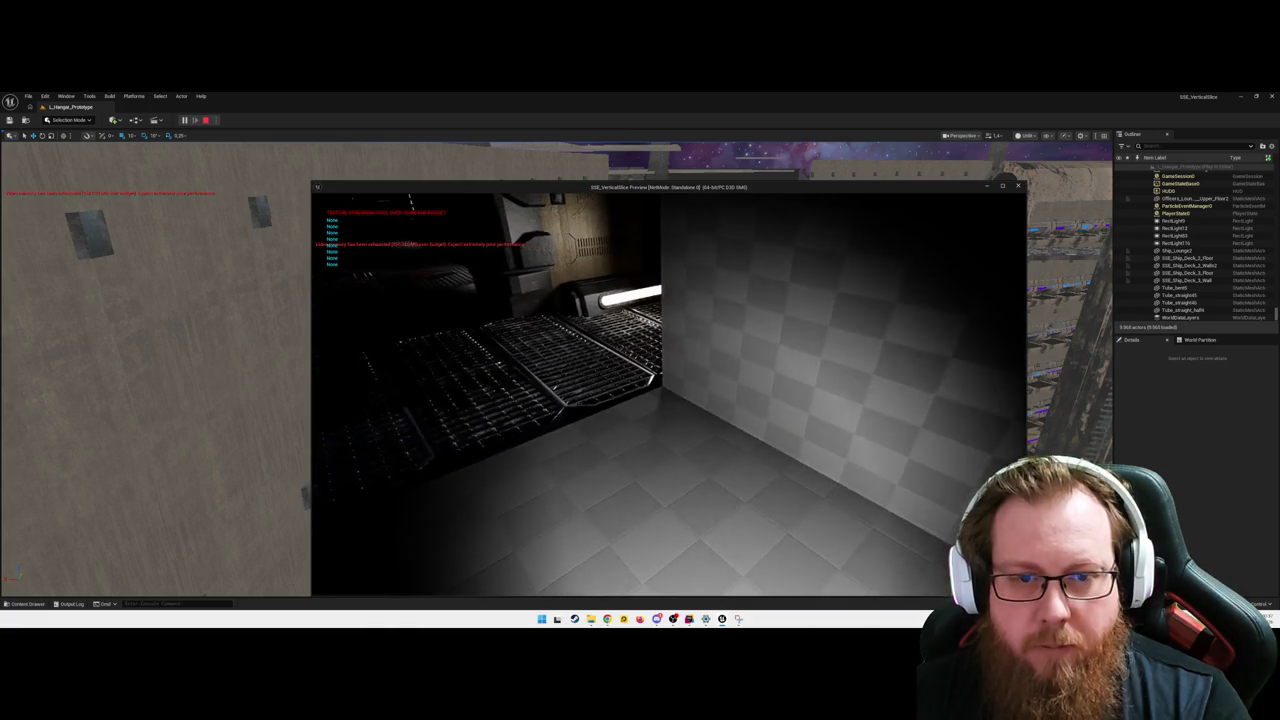
pyautogui.press('w')
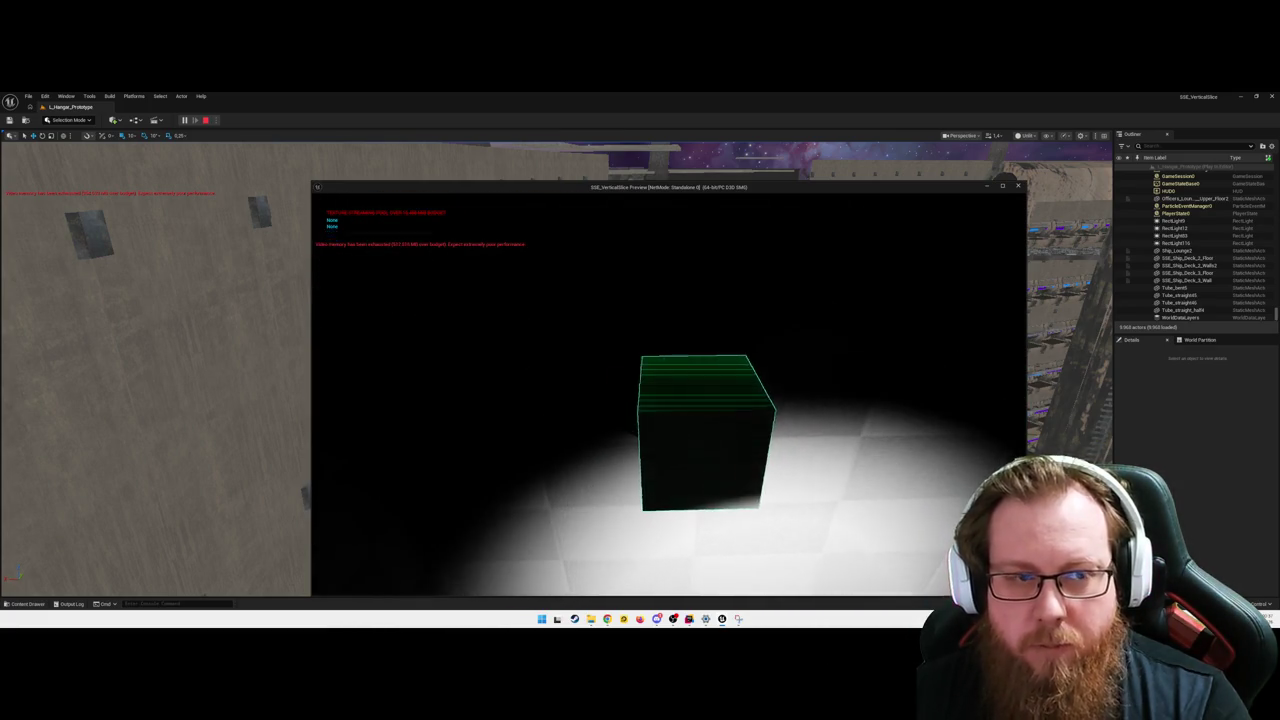
pyautogui.press('w')
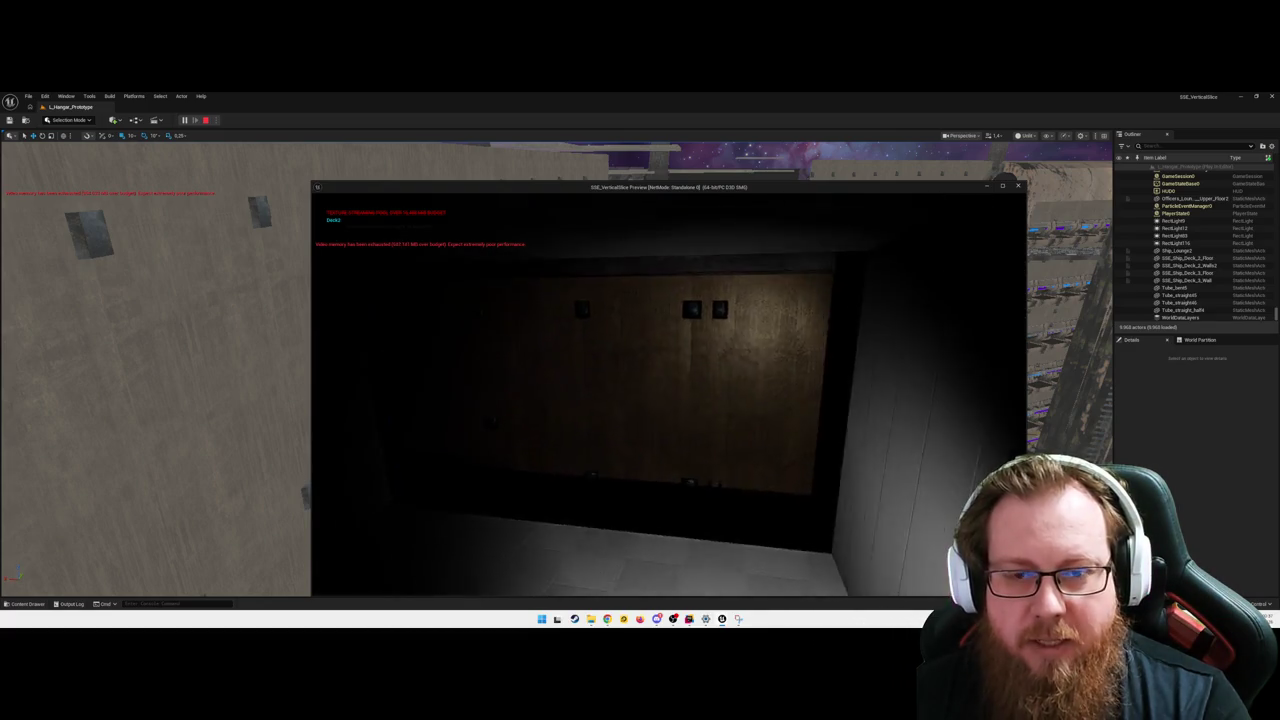
pyautogui.press('w')
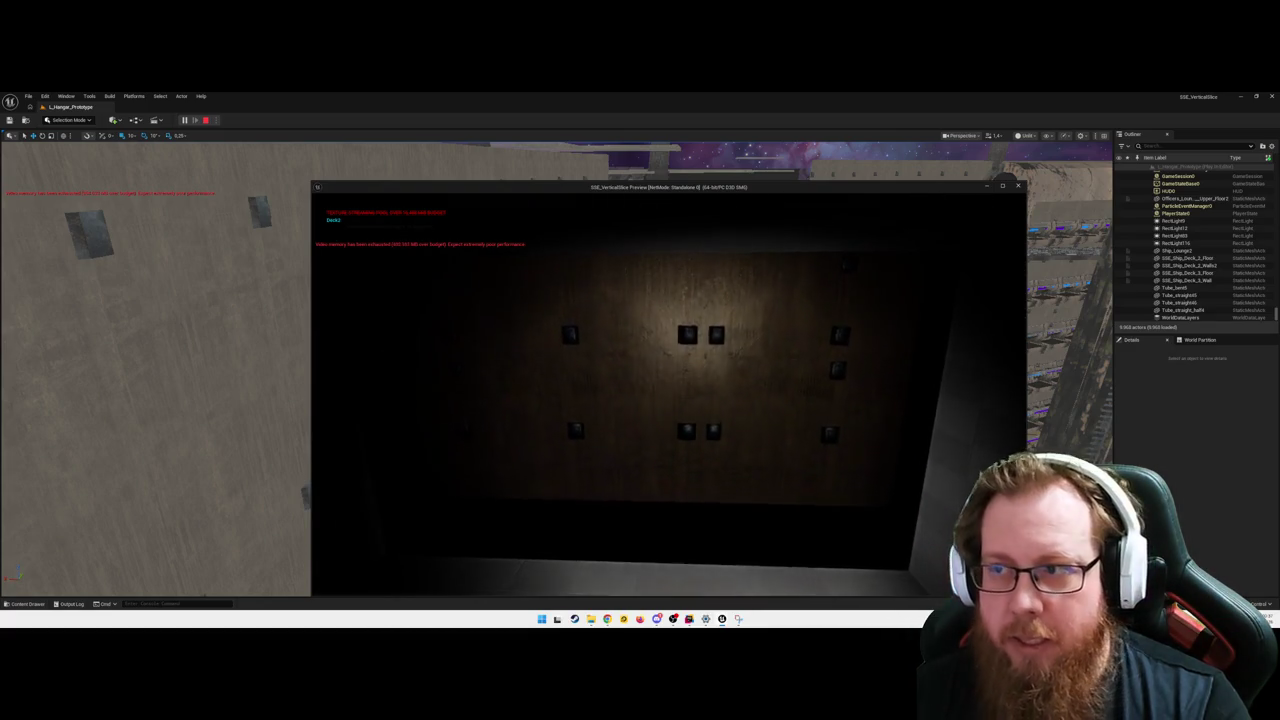
pyautogui.moveTo(668, 390)
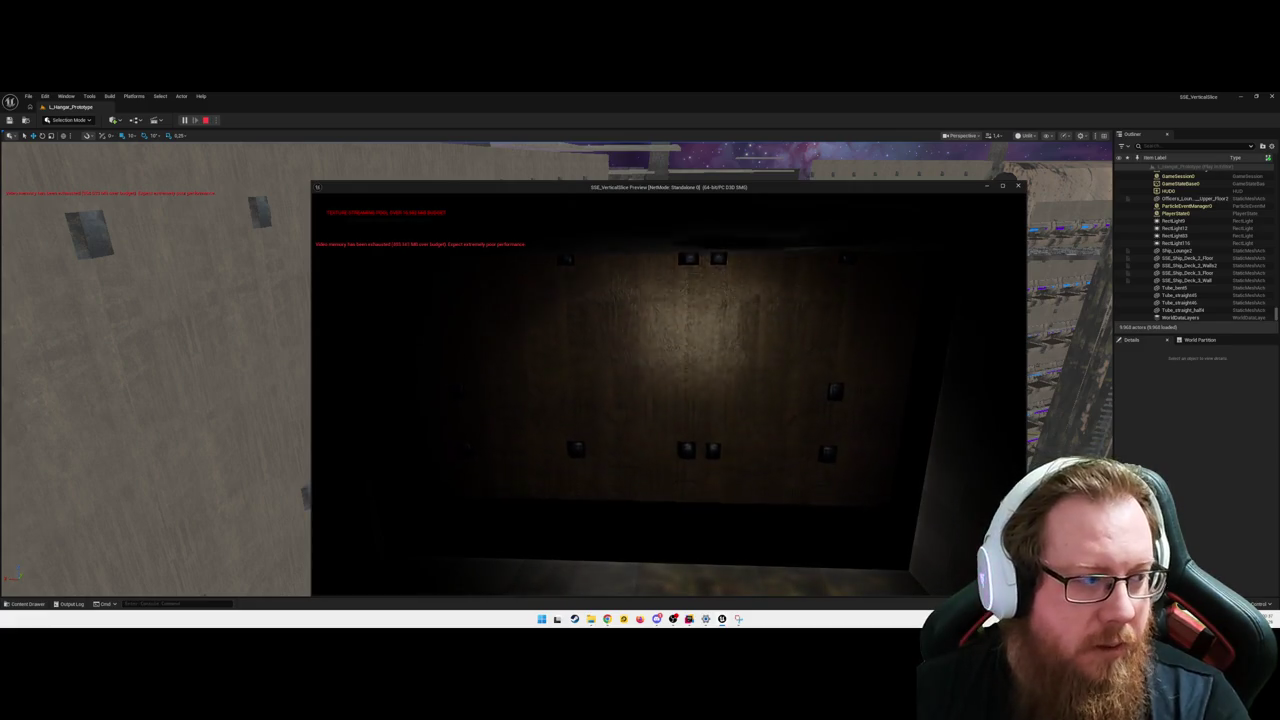
pyautogui.press('w')
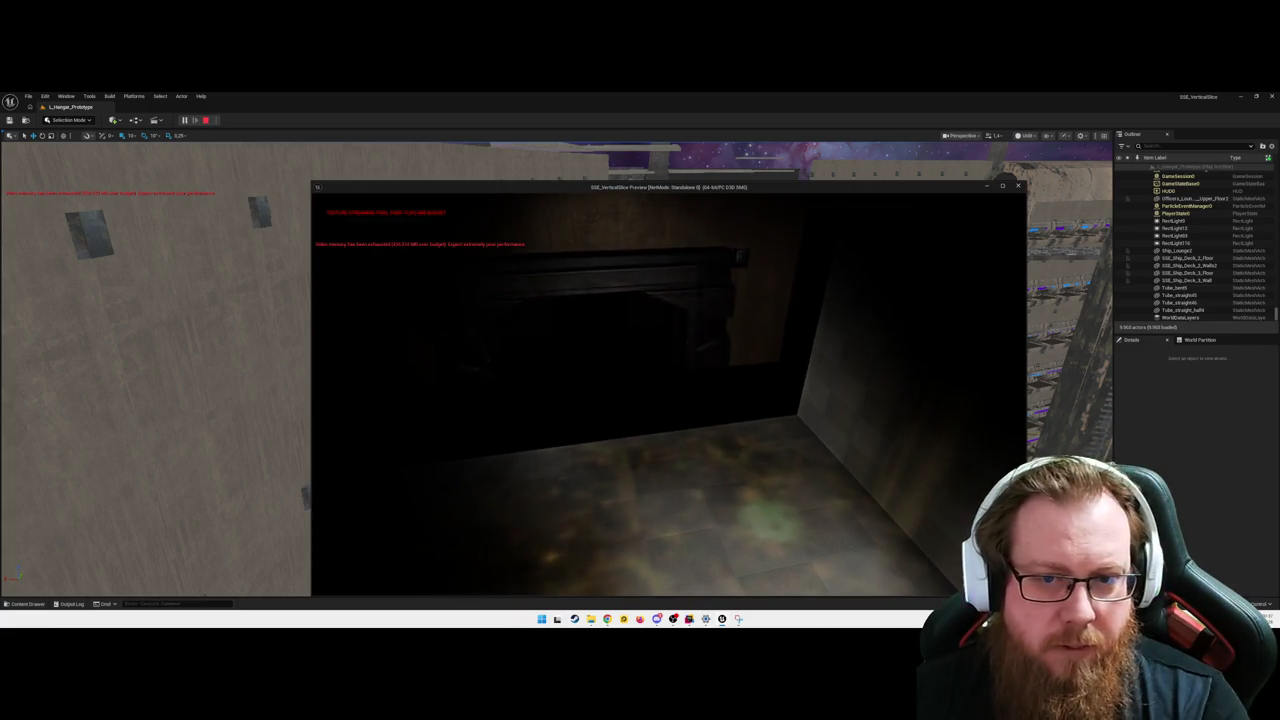
pyautogui.press('w')
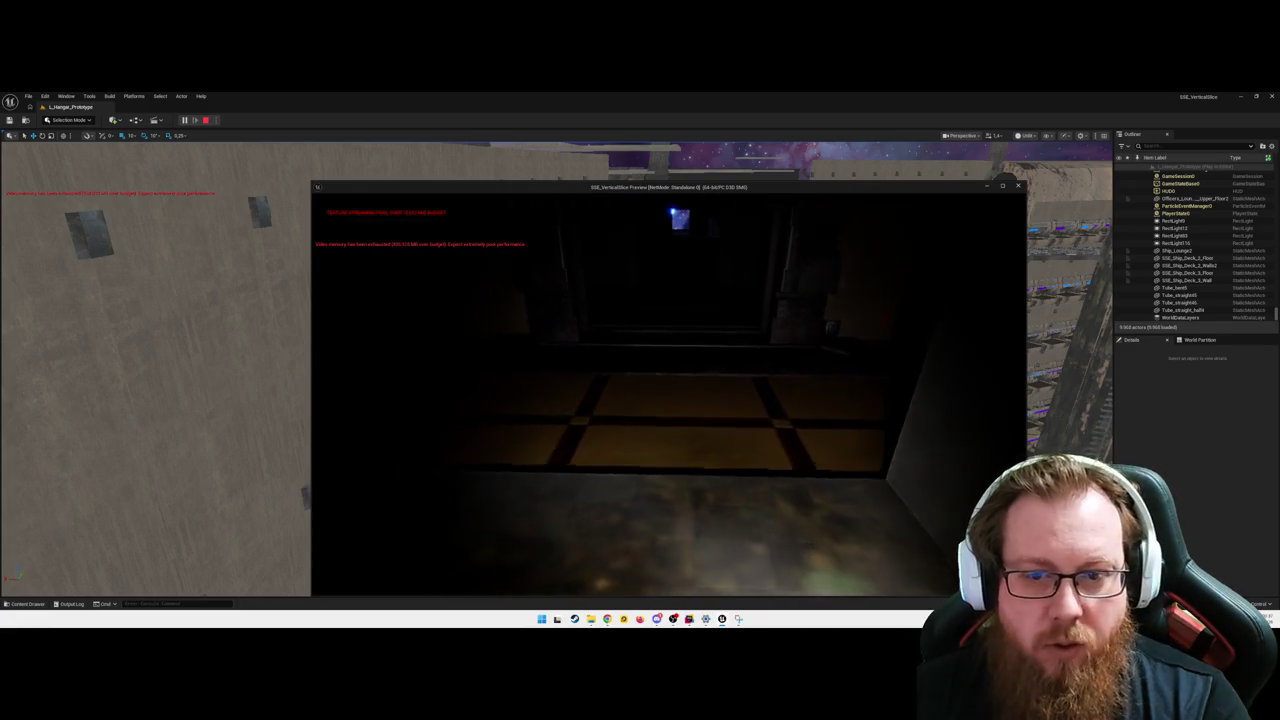
pyautogui.press('w')
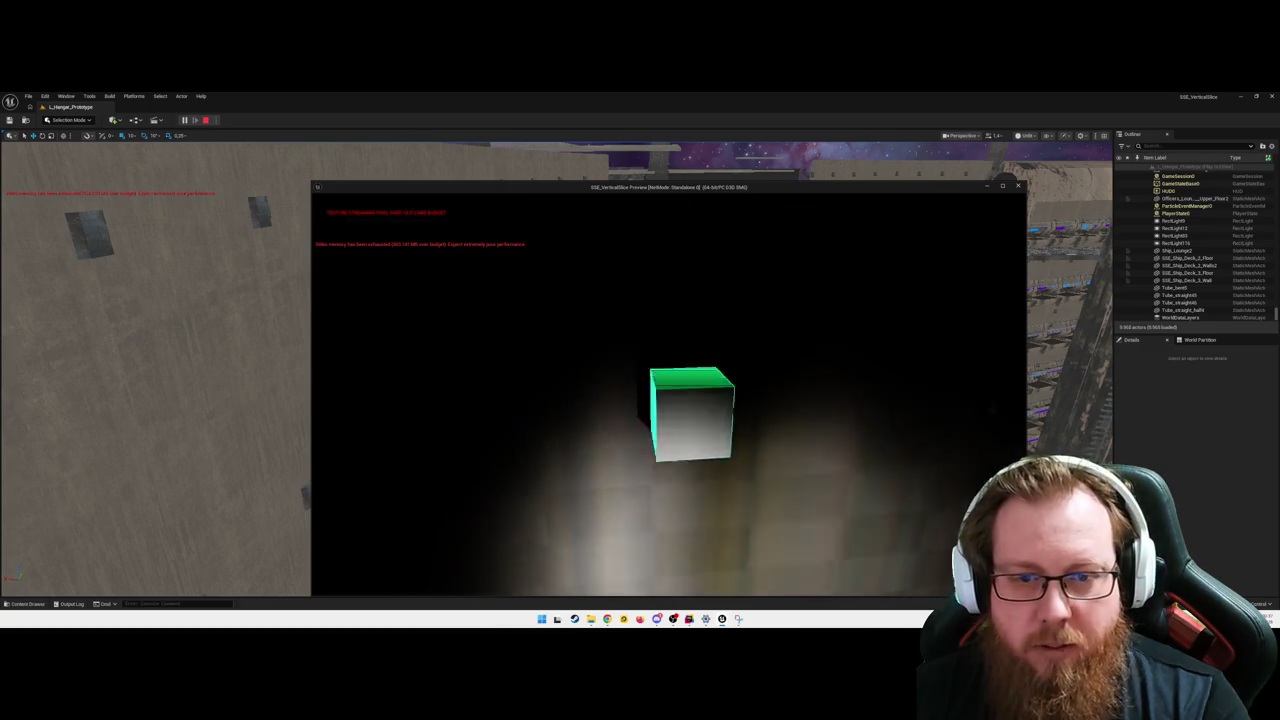
pyautogui.press('e')
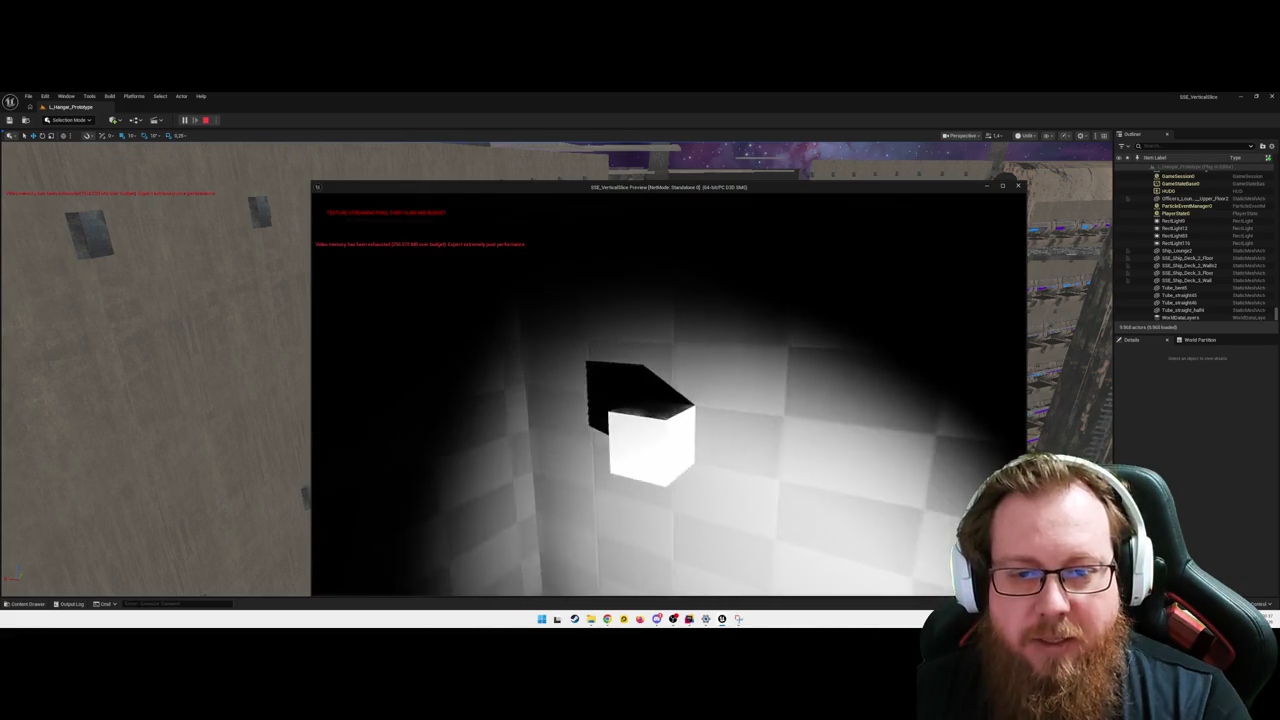
pyautogui.press('e')
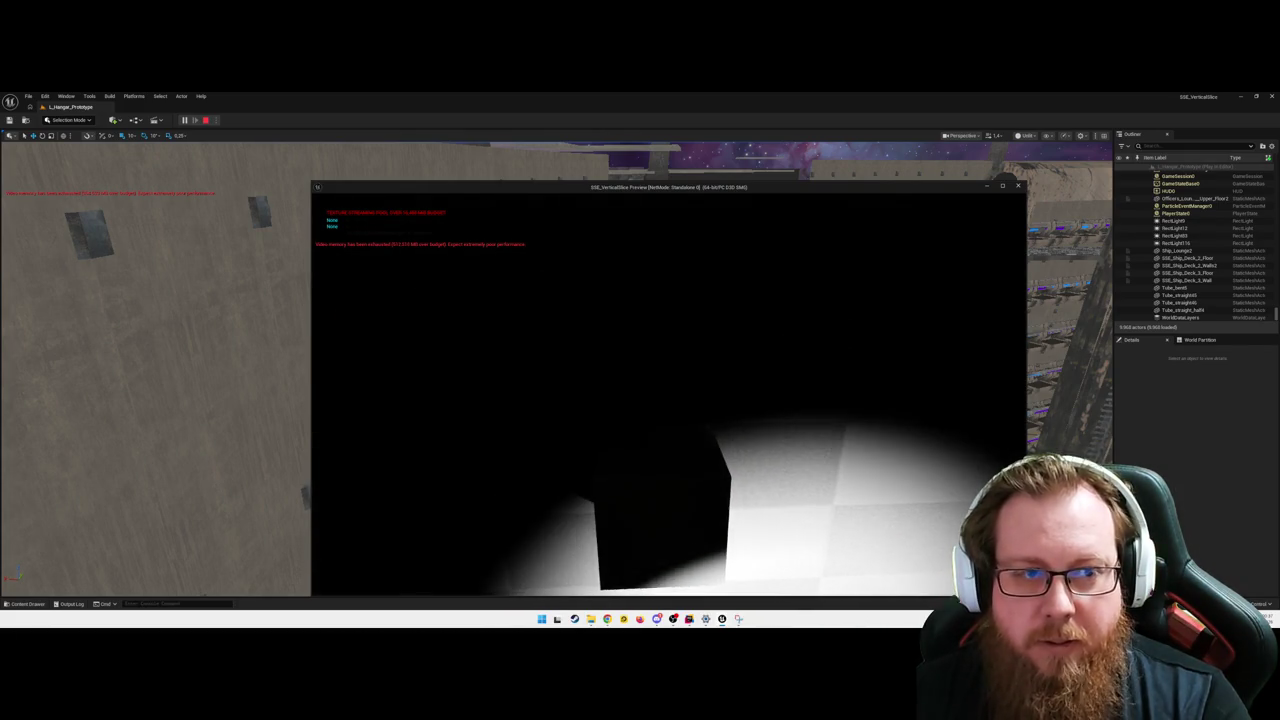
pyautogui.press('e')
pyautogui.press('e')
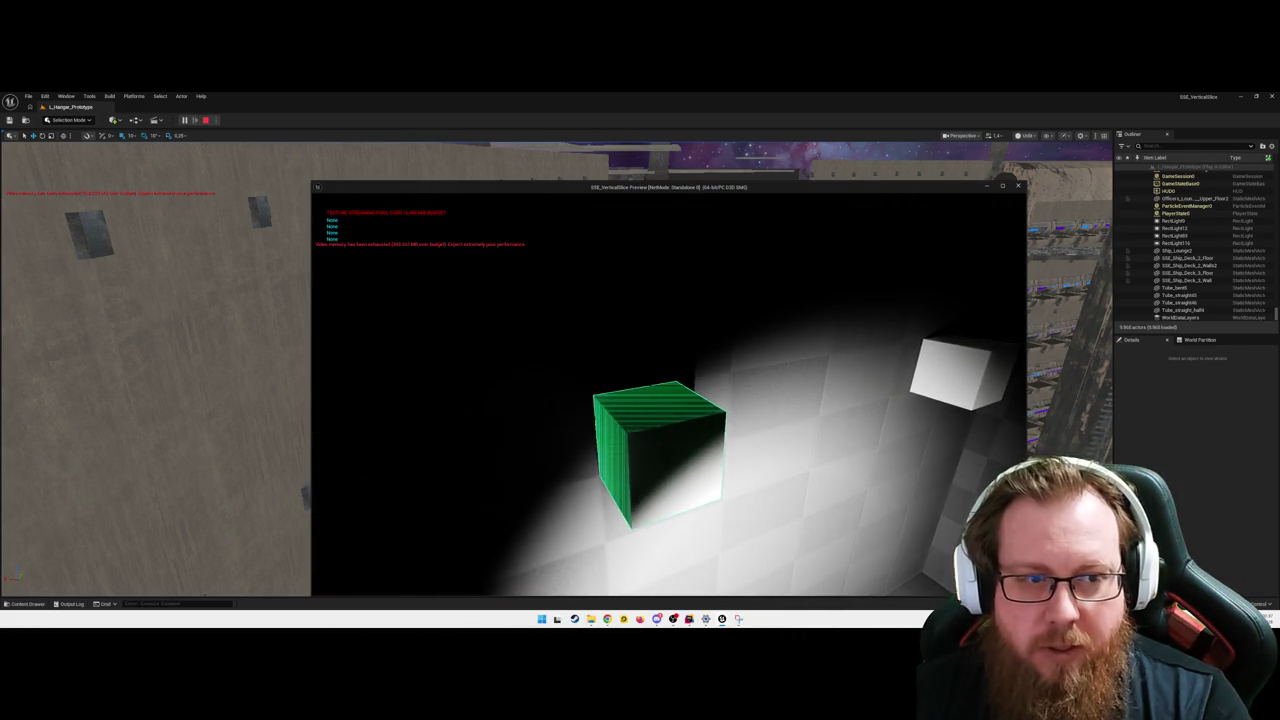
pyautogui.press('e')
pyautogui.press('e')
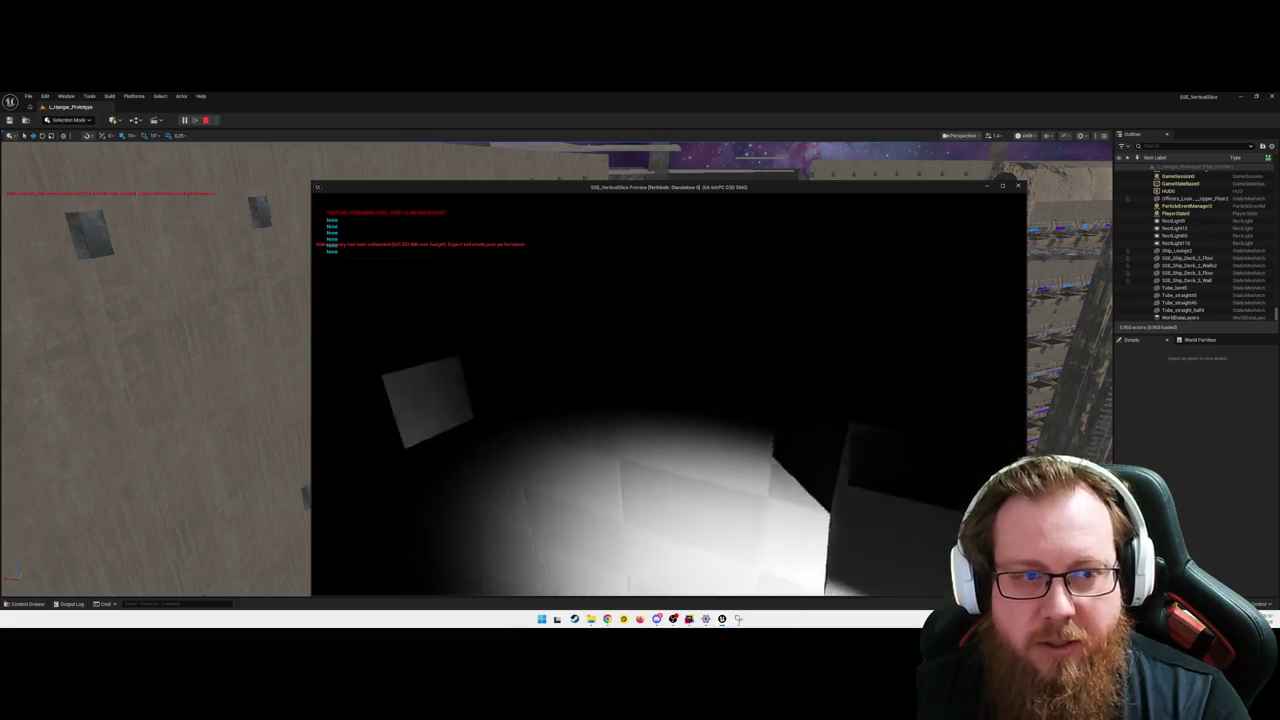
pyautogui.press('e')
pyautogui.press('e')
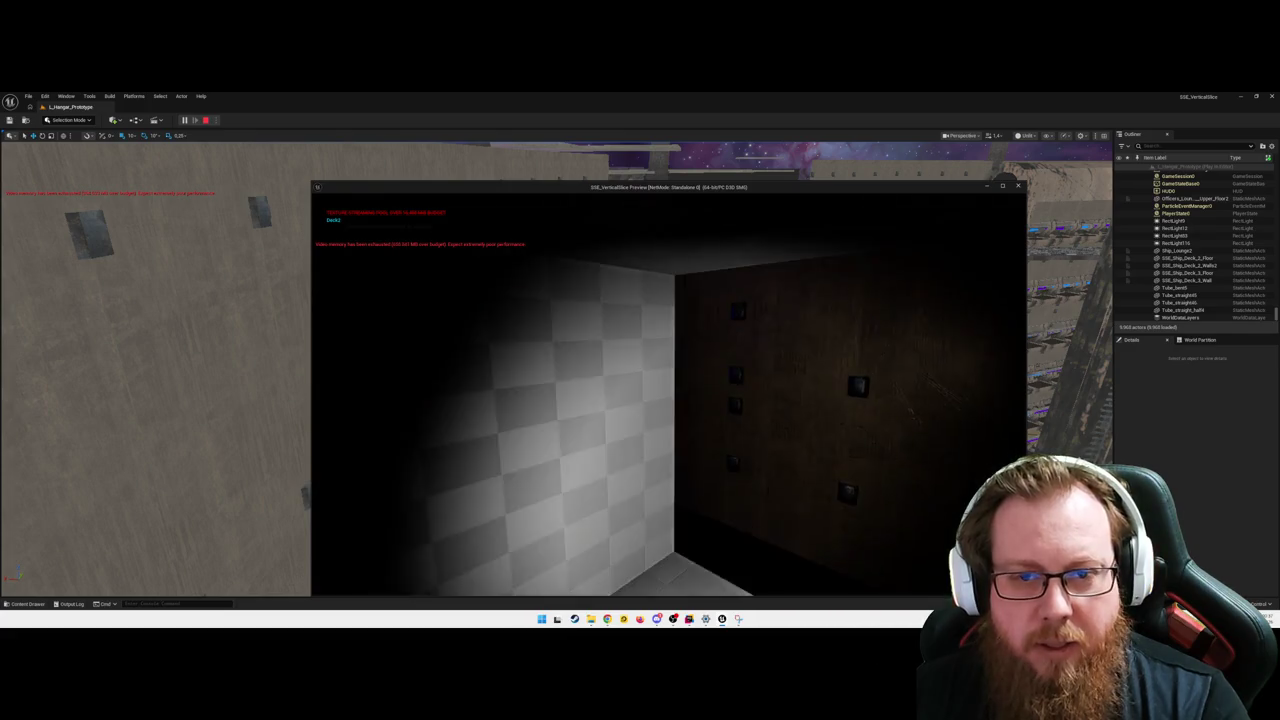
pyautogui.press('e')
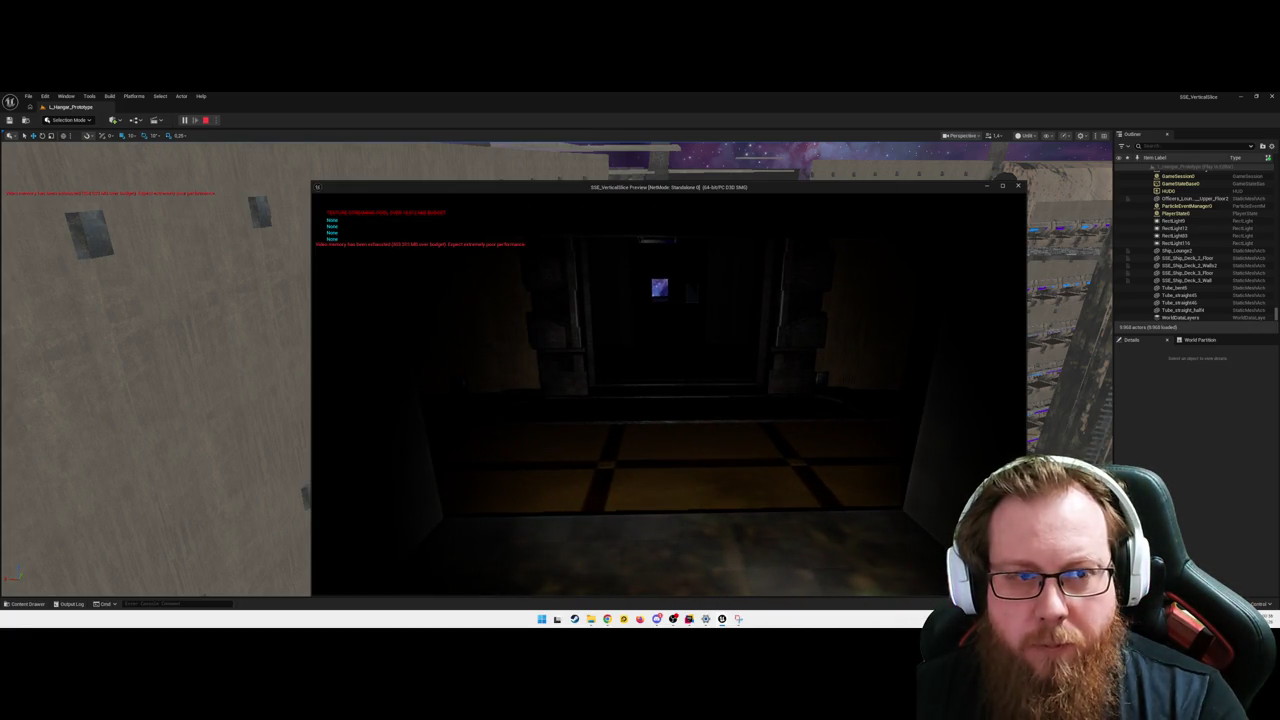
pyautogui.press('Escape')
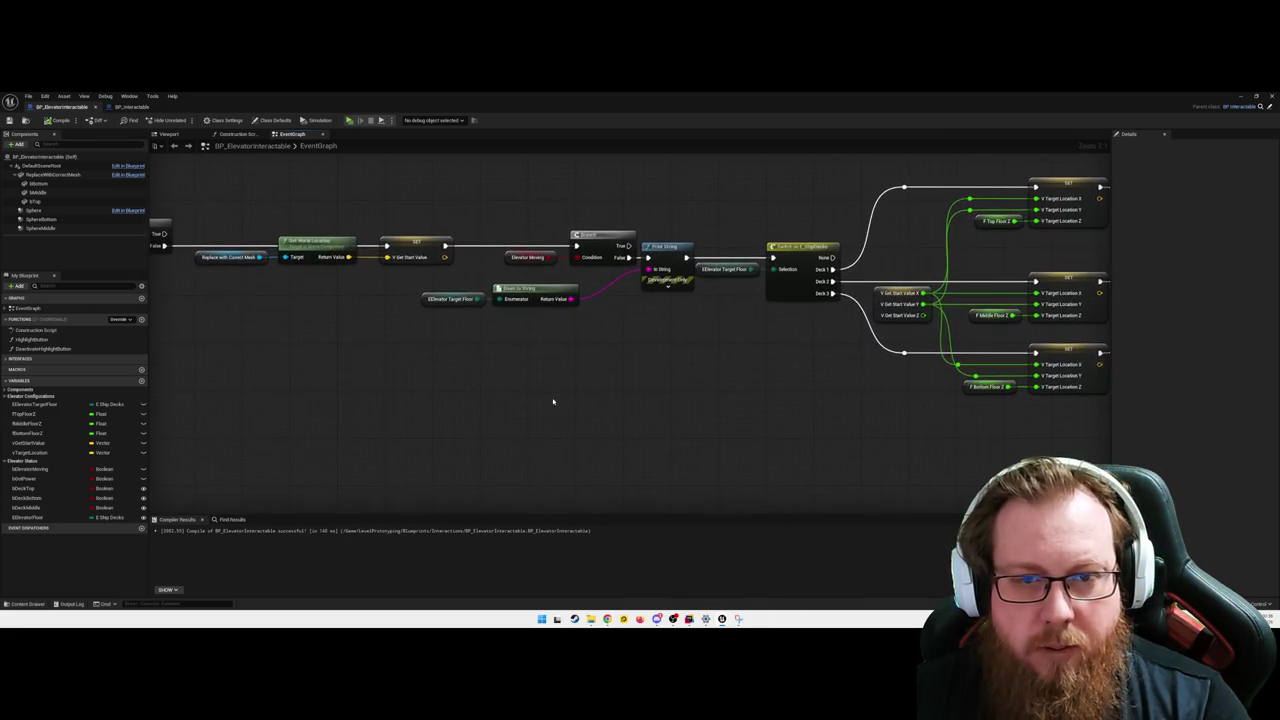
# - Add a Format Text node with the string 'I am on {floor} and want to go to {target}'
pyautogui.rightClick(561, 418)
pyautogui.write('format text')
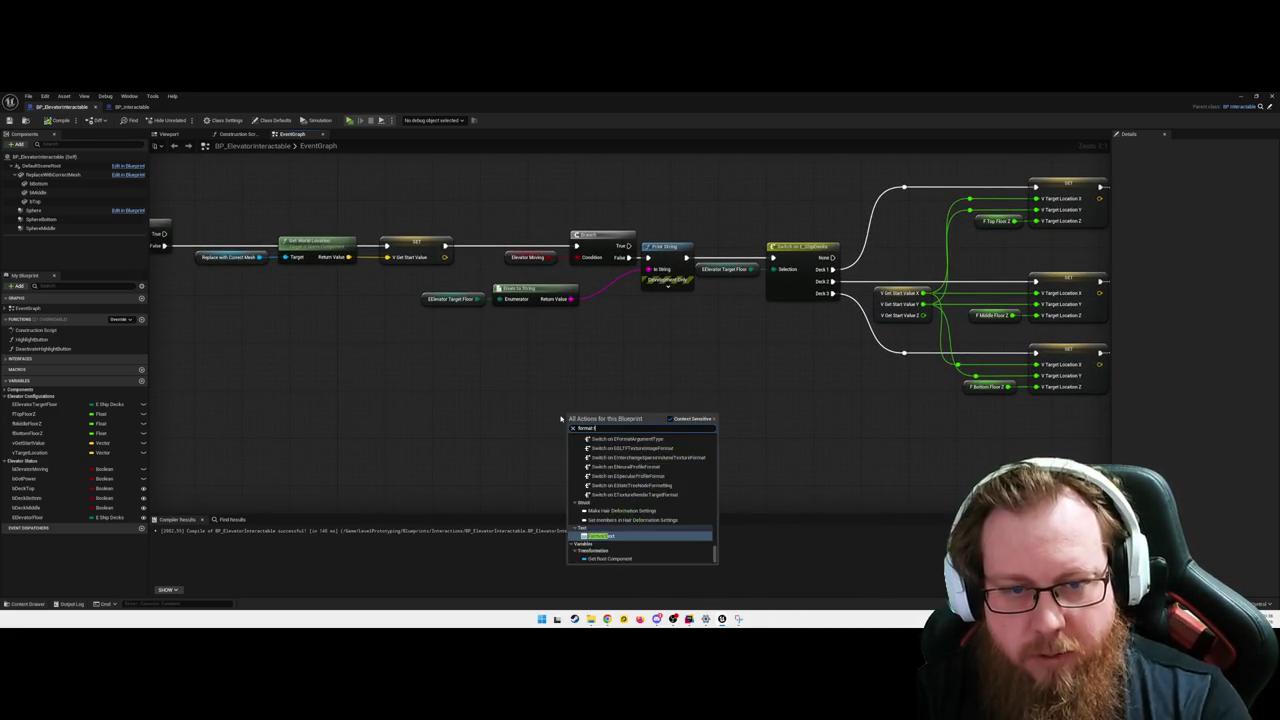
pyautogui.press('Return')
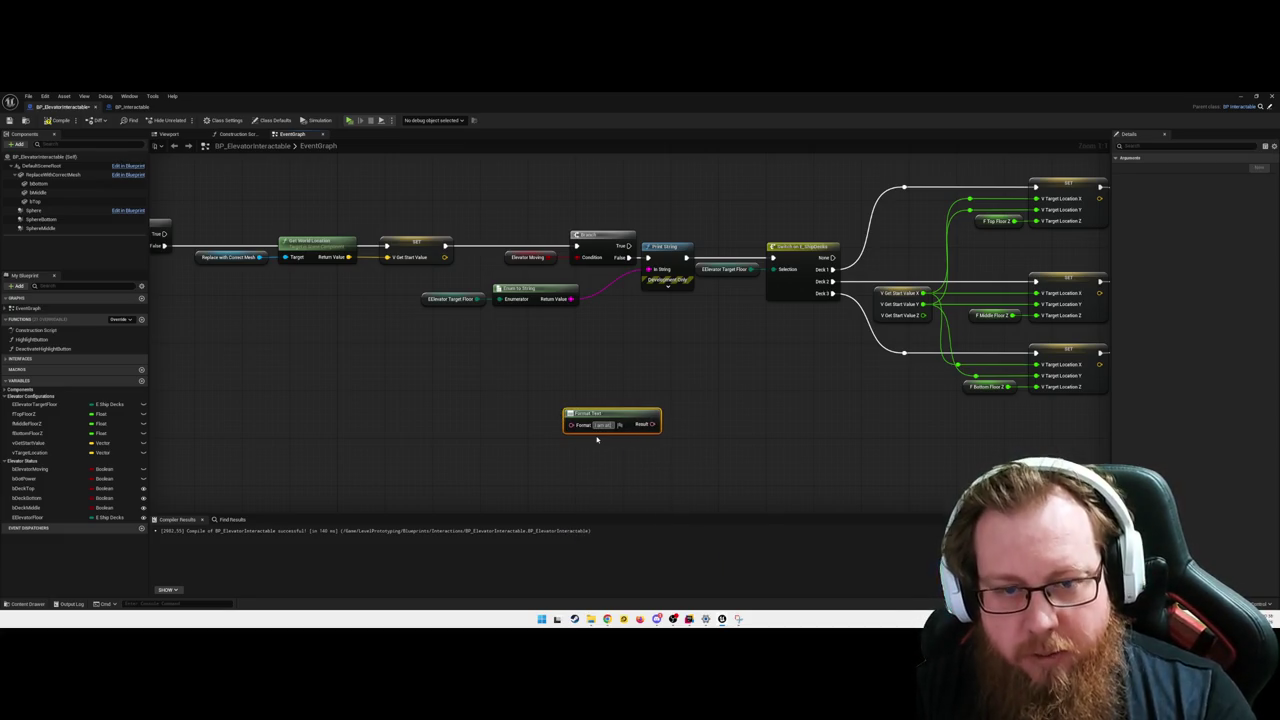
pyautogui.write('I am on {f')
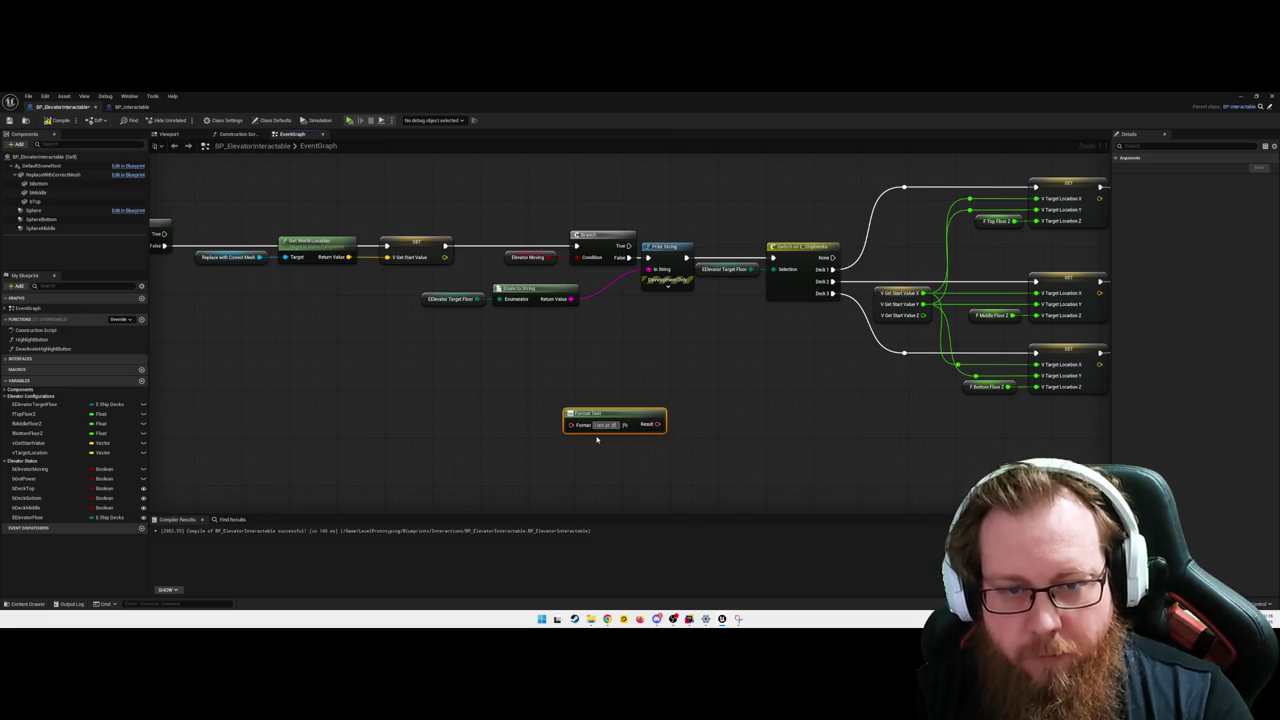
pyautogui.write('loor} and want to go to {Target')
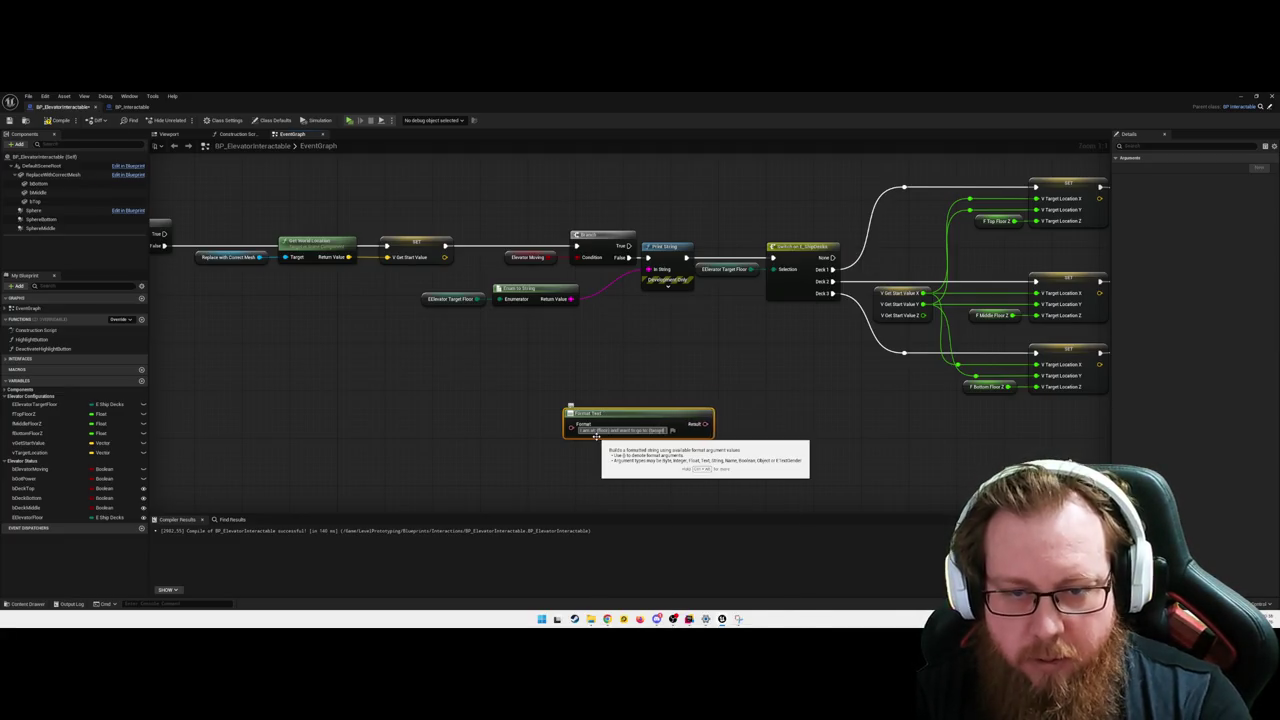
pyautogui.press('Return')
# - Wire the target floor string into target and add an EElevator Floor getter
pyautogui.click(551, 348)
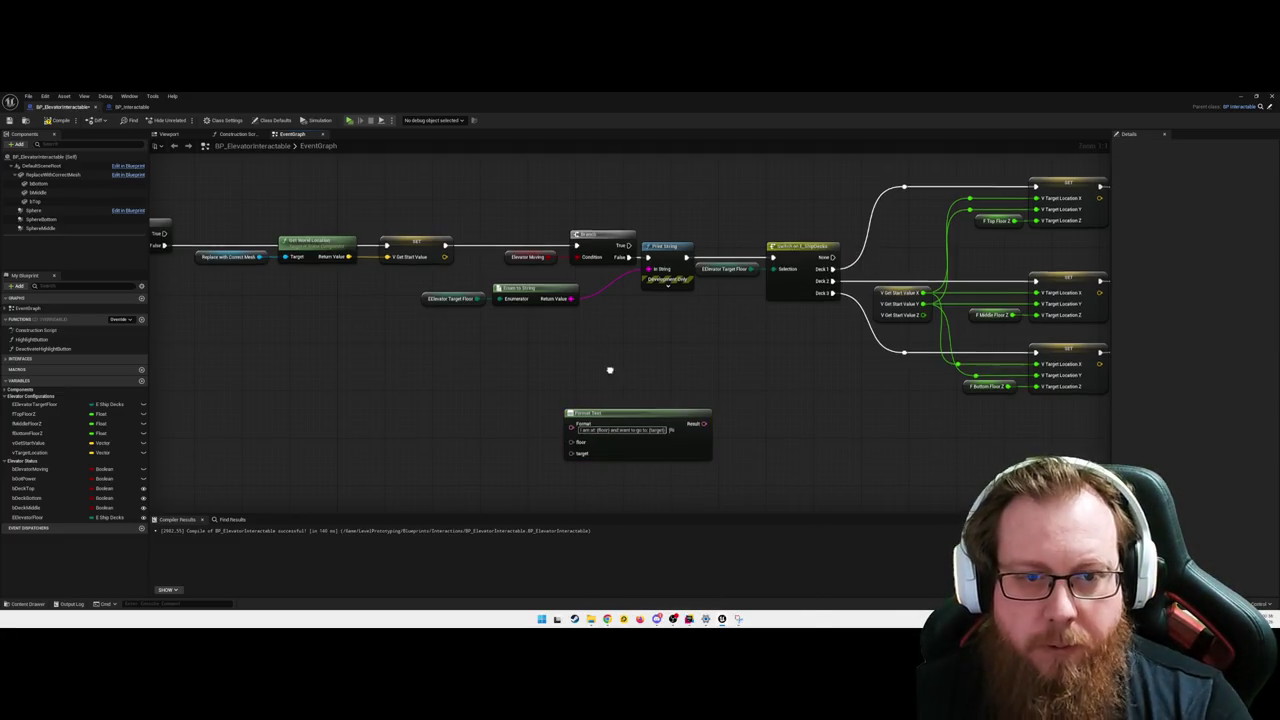
pyautogui.moveTo(571, 298)
pyautogui.mouseDown()
pyautogui.moveTo(573, 451)
pyautogui.moveTo(677, 373)
pyautogui.moveTo(690, 345)
pyautogui.mouseUp()
pyautogui.click(477, 414)
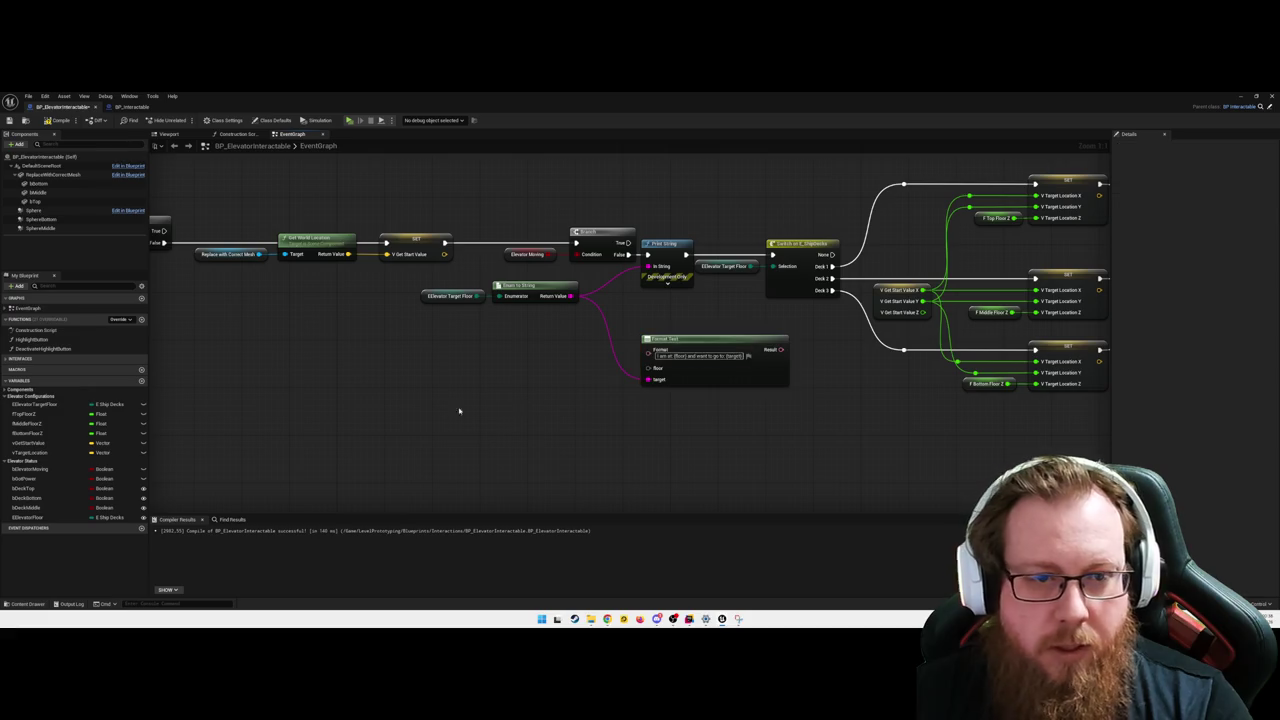
pyautogui.moveTo(37, 519)
pyautogui.mouseDown()
pyautogui.moveTo(374, 369)
pyautogui.moveTo(500, 366)
pyautogui.mouseUp()
pyautogui.click(452, 365)
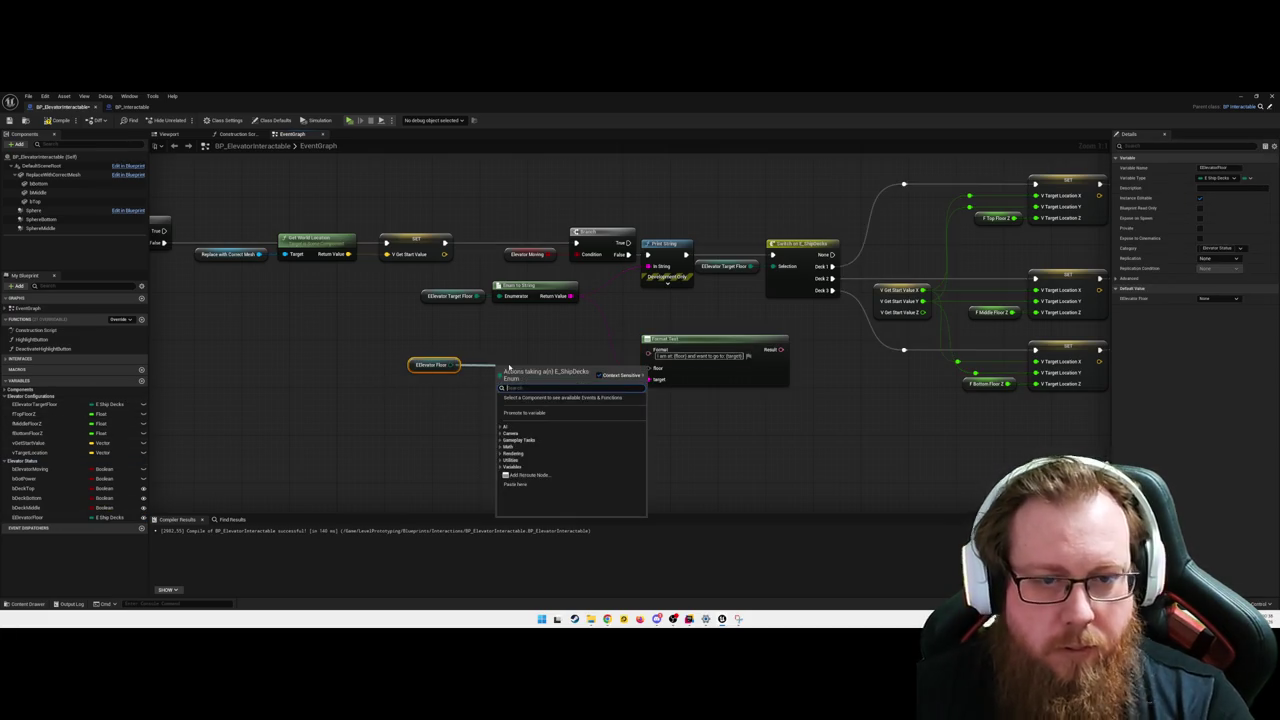
# - Feed the current floor's Enum to String into floor and Format Text Result into Print String
pyautogui.write('to string')
pyautogui.press('Return')
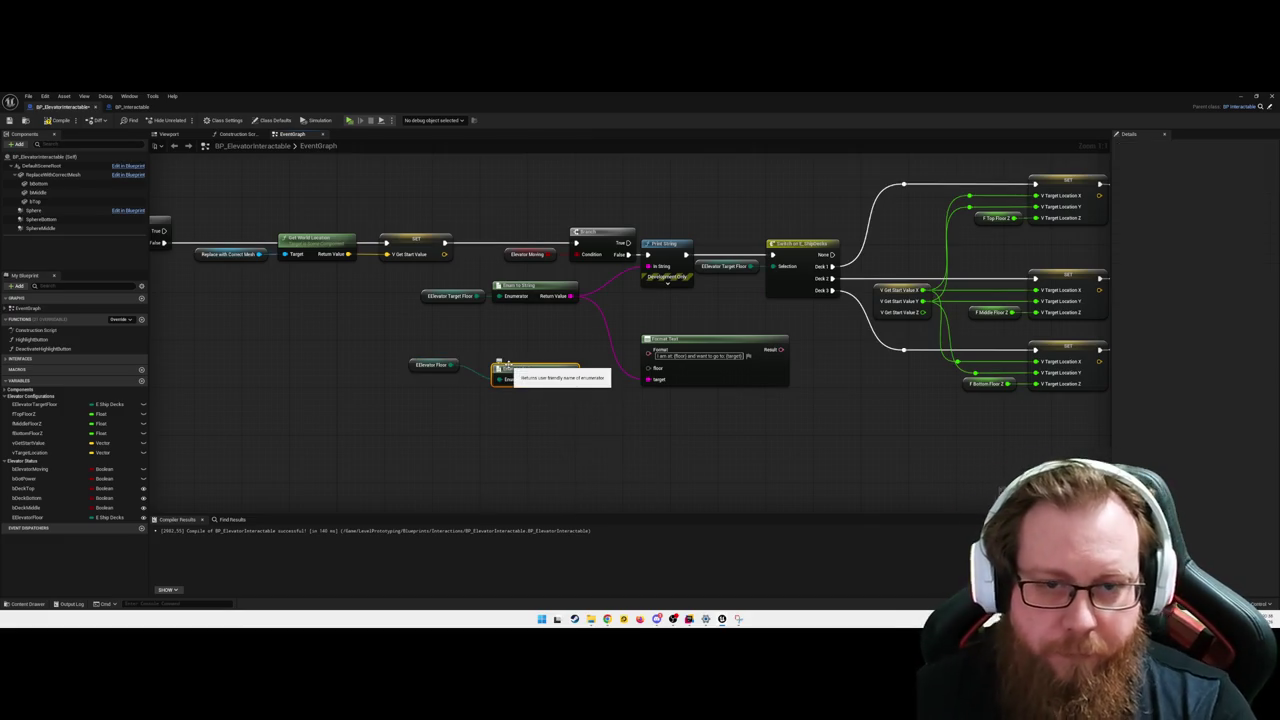
pyautogui.moveTo(538, 368)
pyautogui.mouseDown()
pyautogui.moveTo(538, 350)
pyautogui.moveTo(648, 368)
pyautogui.mouseUp()
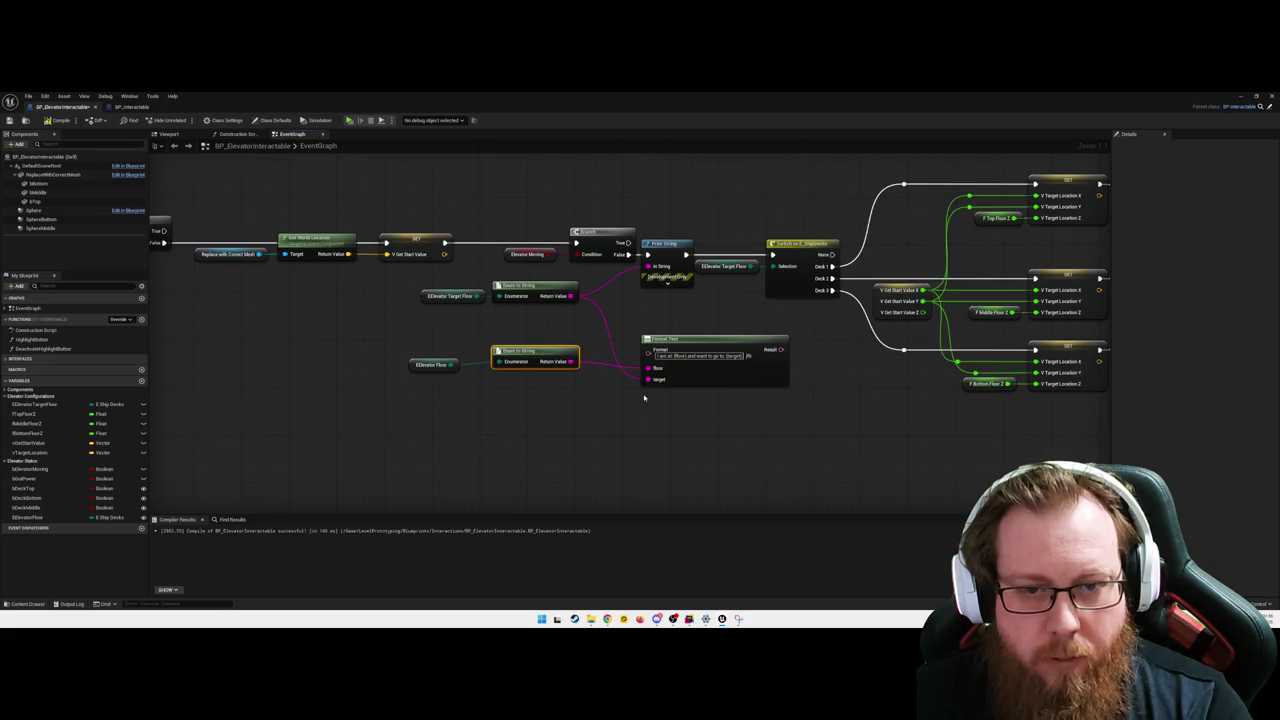
pyautogui.moveTo(418, 290); pyautogui.dragTo(585, 378)
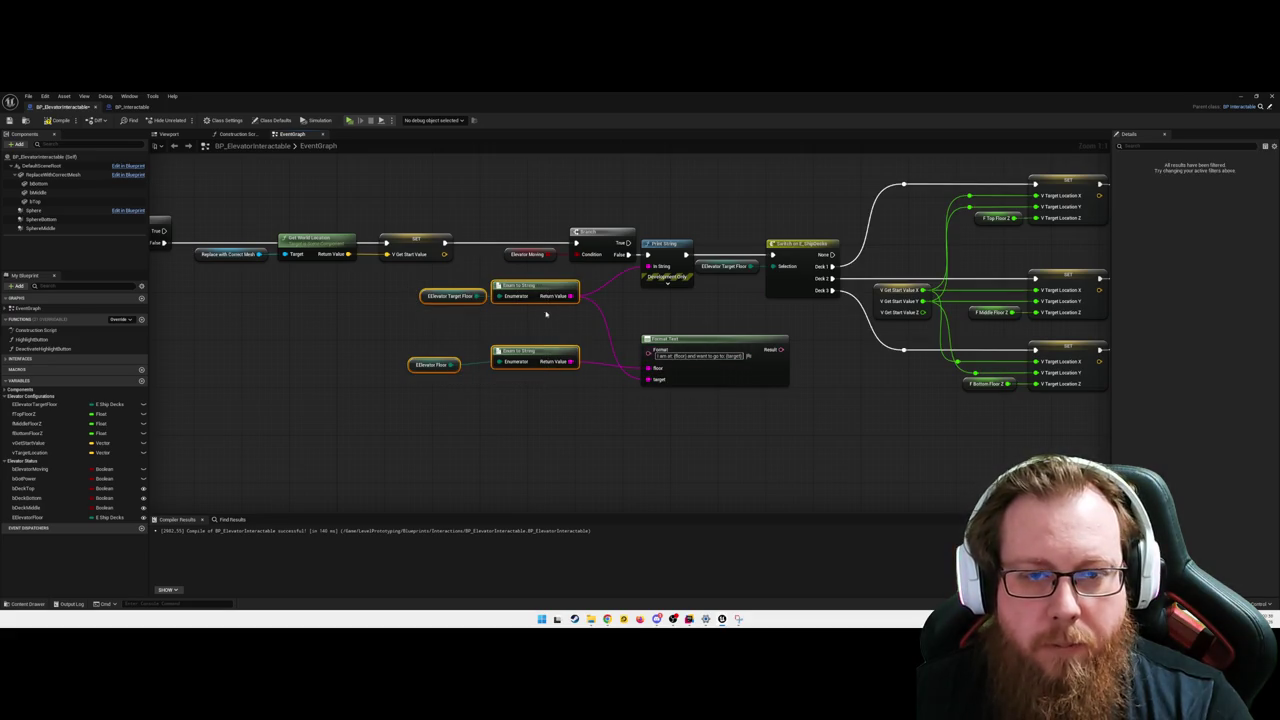
pyautogui.keyDown('shift'); pyautogui.click(675, 347); pyautogui.keyUp('shift')
pyautogui.moveTo(675, 347); pyautogui.dragTo(487, 347)
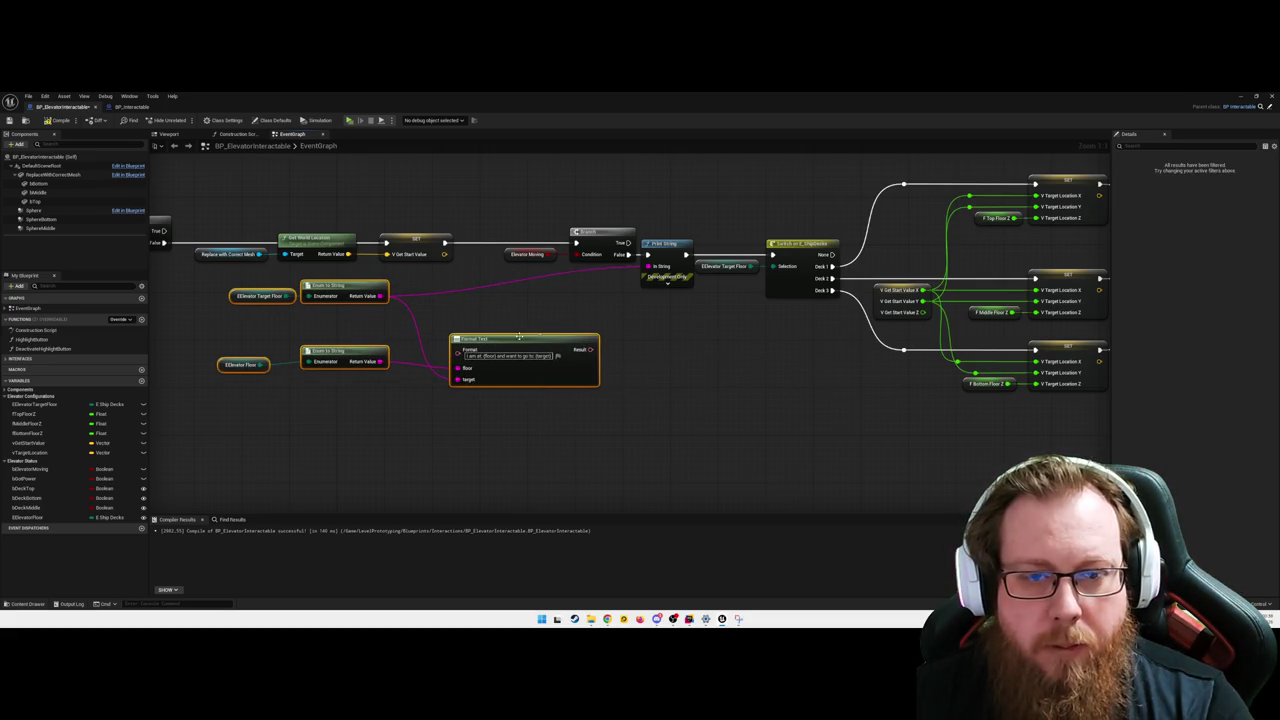
pyautogui.click(560, 320)
pyautogui.moveTo(590, 349); pyautogui.dragTo(648, 266)
pyautogui.moveTo(556, 292)
pyautogui.mouseDown()
pyautogui.moveTo(604, 315)
pyautogui.moveTo(586, 297)
pyautogui.mouseUp()
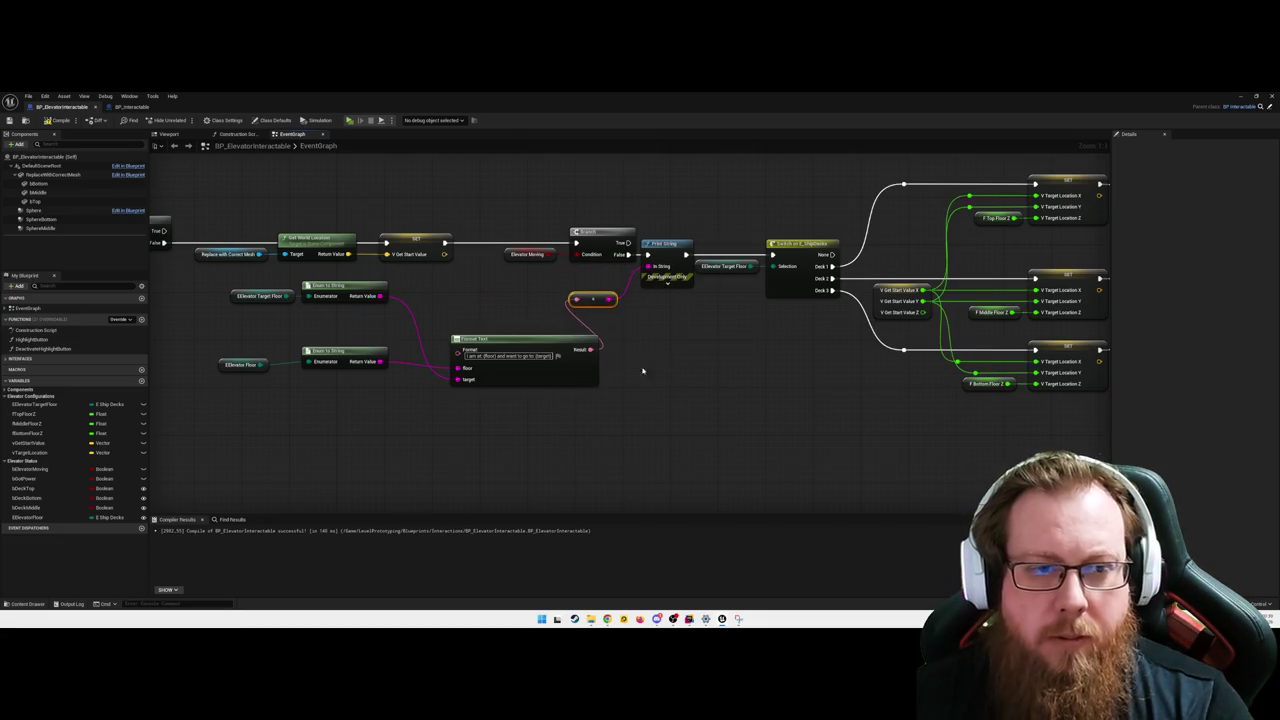
# - Straighten and reposition the target floor, conversion and Format Text nodes
pyautogui.moveTo(508, 436)
pyautogui.mouseDown()
pyautogui.moveTo(331, 343)
pyautogui.moveTo(376, 317)
pyautogui.mouseUp()
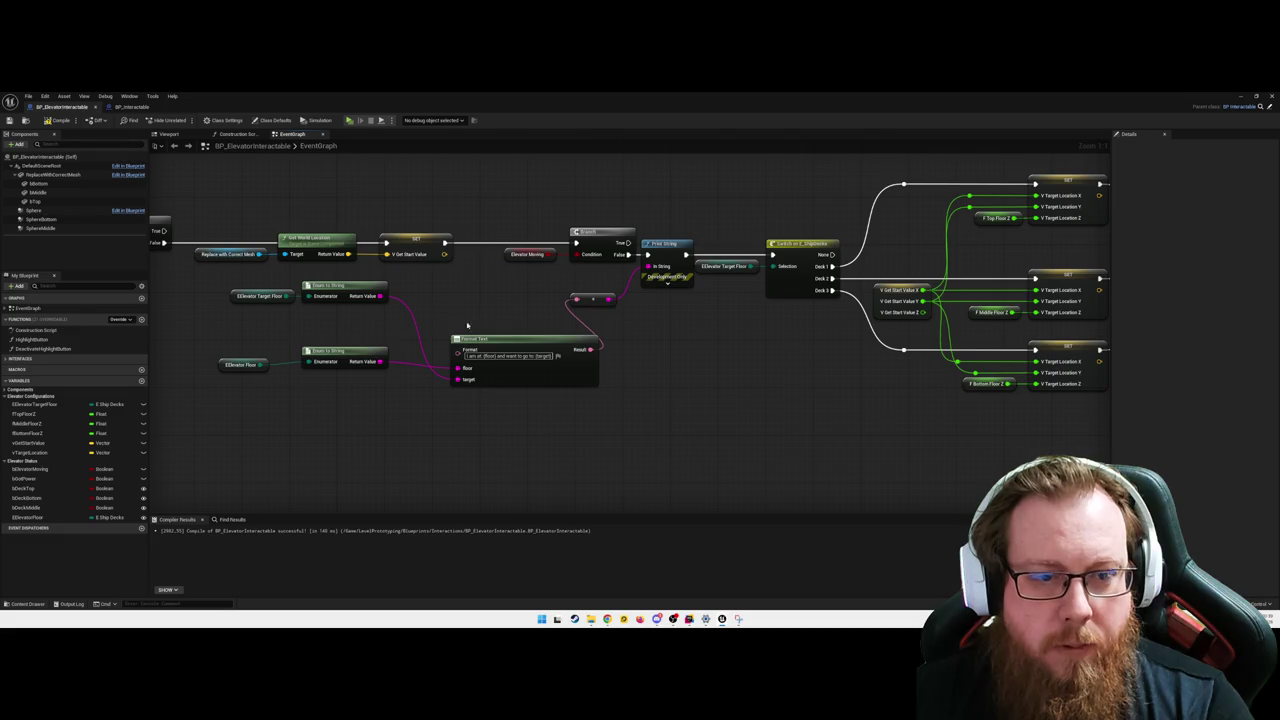
pyautogui.moveTo(244, 280); pyautogui.dragTo(500, 345)
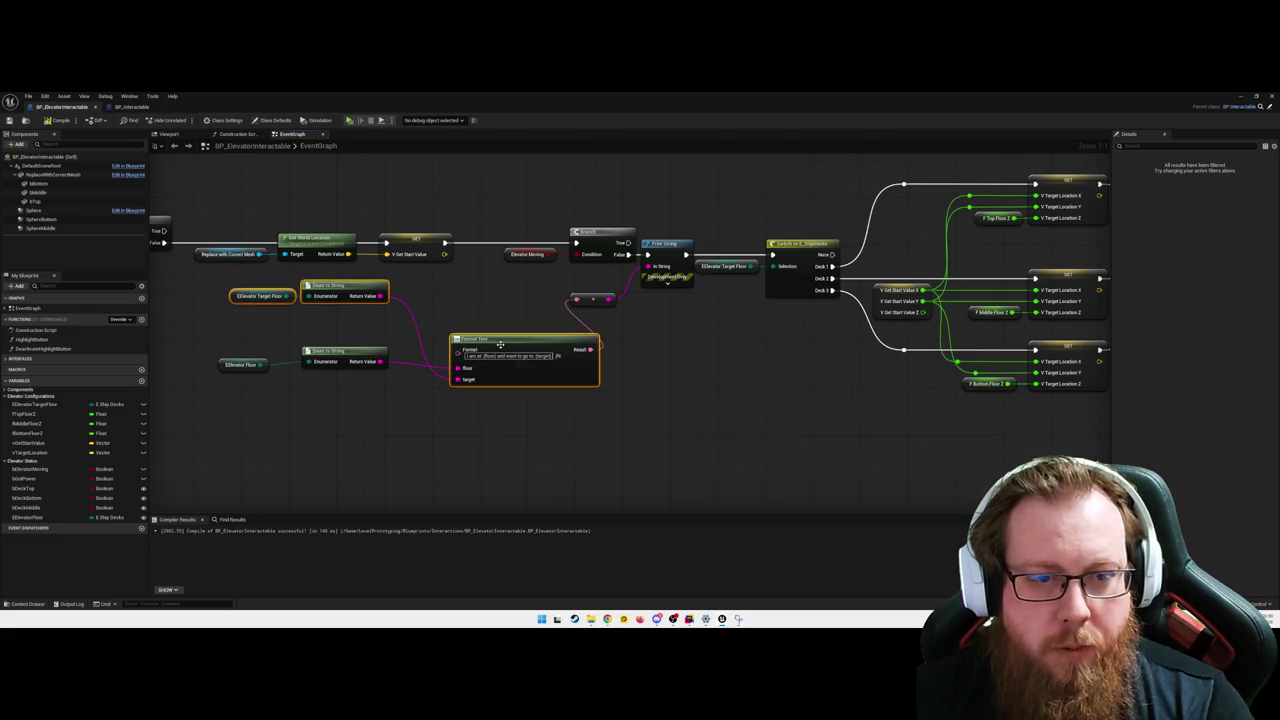
pyautogui.press('q')
pyautogui.moveTo(527, 297)
pyautogui.mouseDown()
pyautogui.moveTo(520, 423)
pyautogui.moveTo(268, 383)
pyautogui.moveTo(292, 387)
pyautogui.moveTo(285, 376)
pyautogui.moveTo(308, 370)
pyautogui.mouseUp()
pyautogui.click(444, 434)
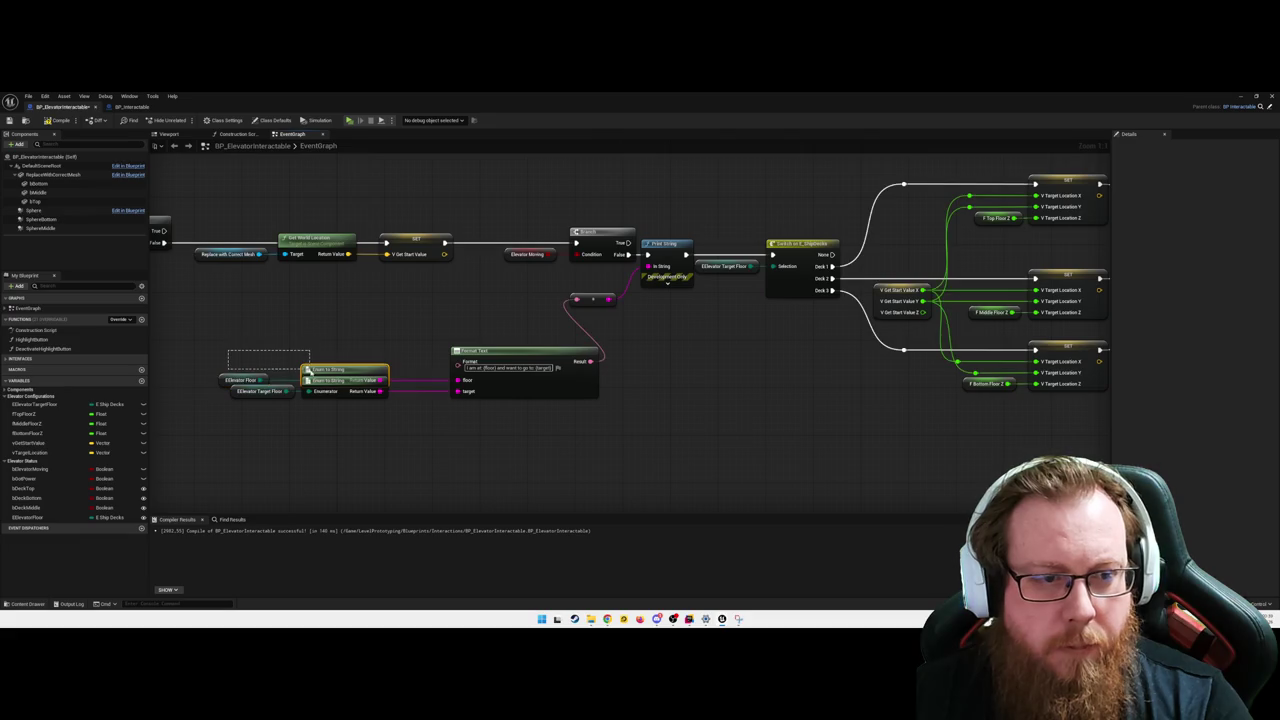
pyautogui.moveTo(222, 381); pyautogui.dragTo(222, 363)
pyautogui.moveTo(592, 299); pyautogui.dragTo(631, 340)
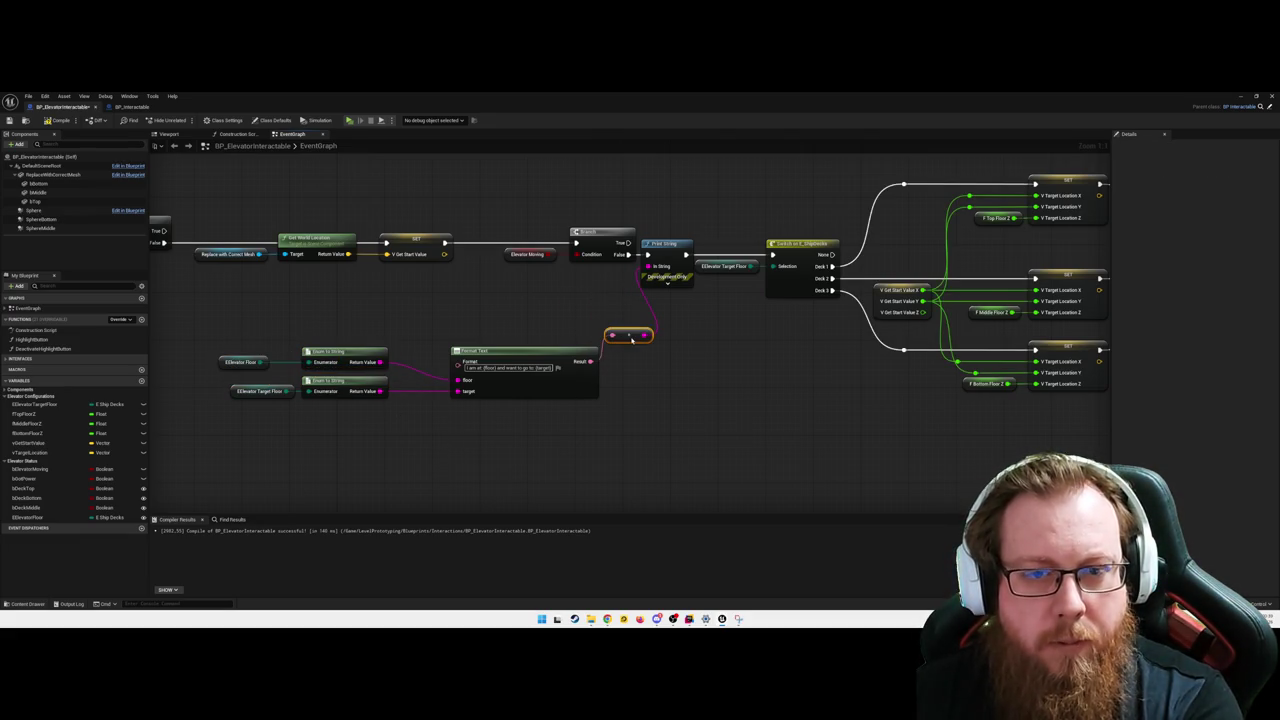
# - Align the debug message node group and compile the Blueprint
pyautogui.moveTo(660, 444); pyautogui.dragTo(266, 334)
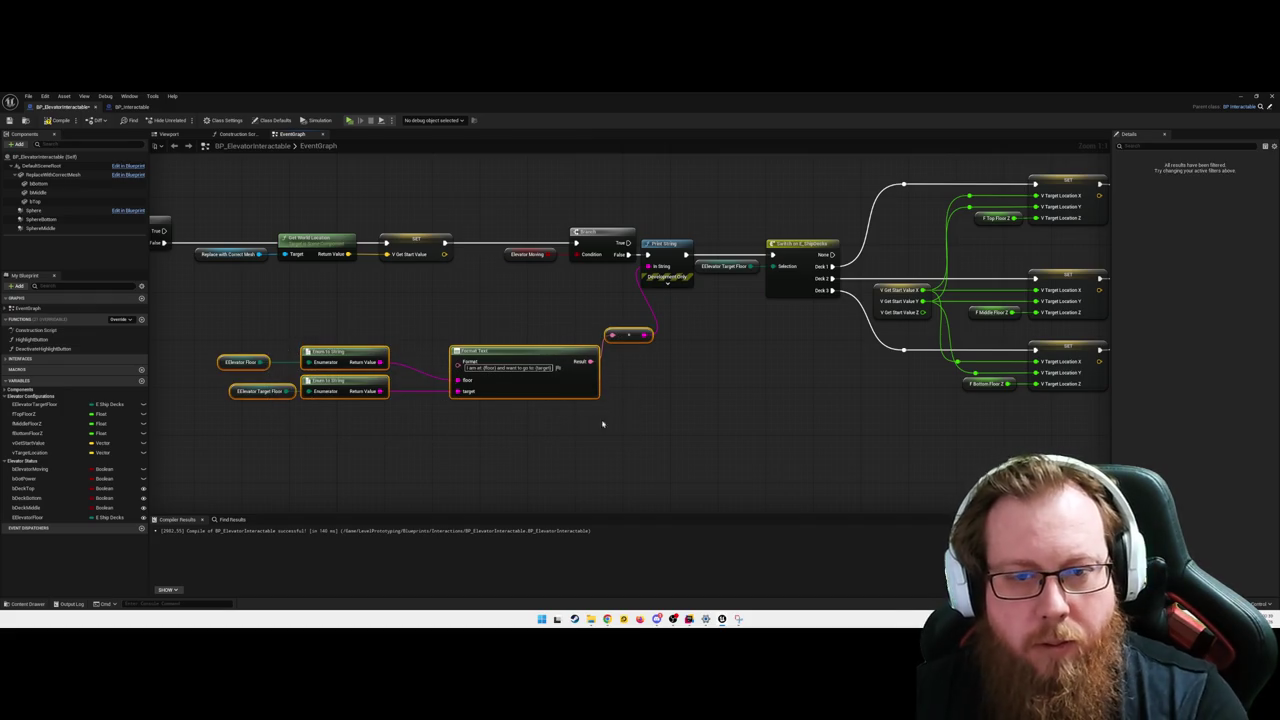
pyautogui.press('q')
pyautogui.moveTo(212, 330)
pyautogui.mouseDown()
pyautogui.moveTo(622, 398)
pyautogui.moveTo(555, 388)
pyautogui.moveTo(555, 348)
pyautogui.mouseUp()
pyautogui.click(206, 279)
pyautogui.moveTo(206, 279); pyautogui.dragTo(393, 393)
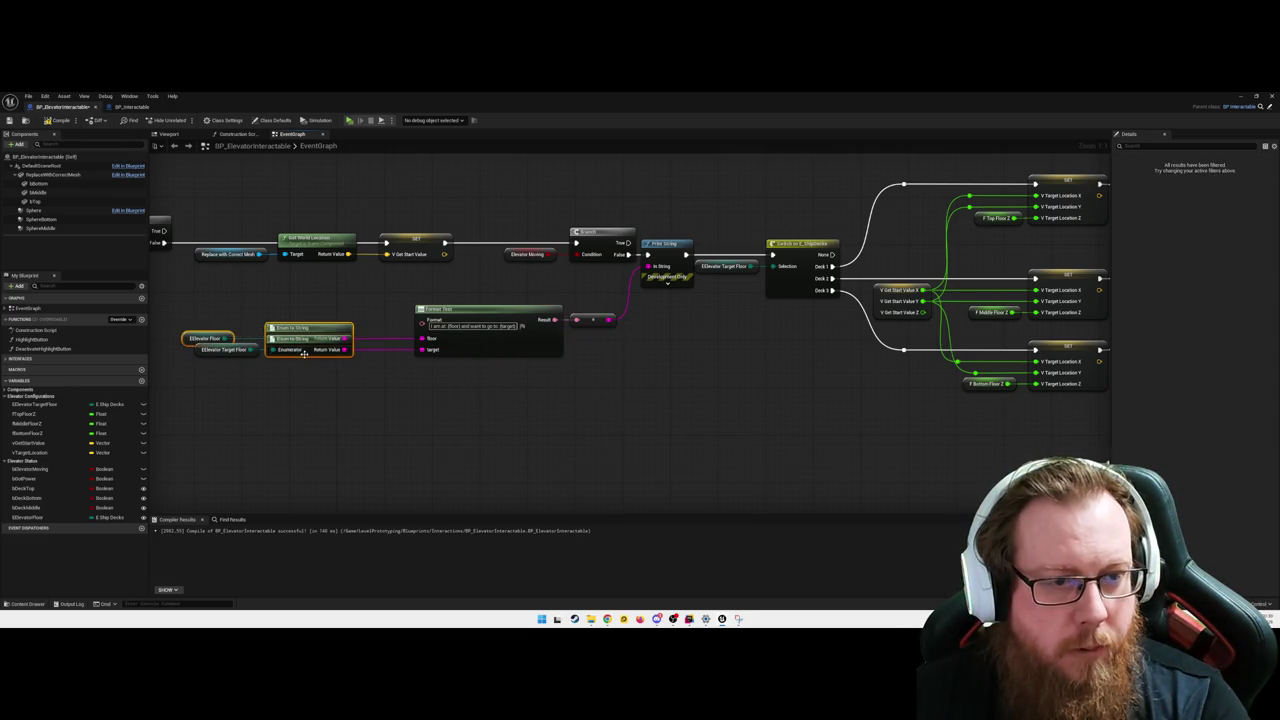
pyautogui.moveTo(300, 338); pyautogui.dragTo(300, 320)
pyautogui.click(420, 410)
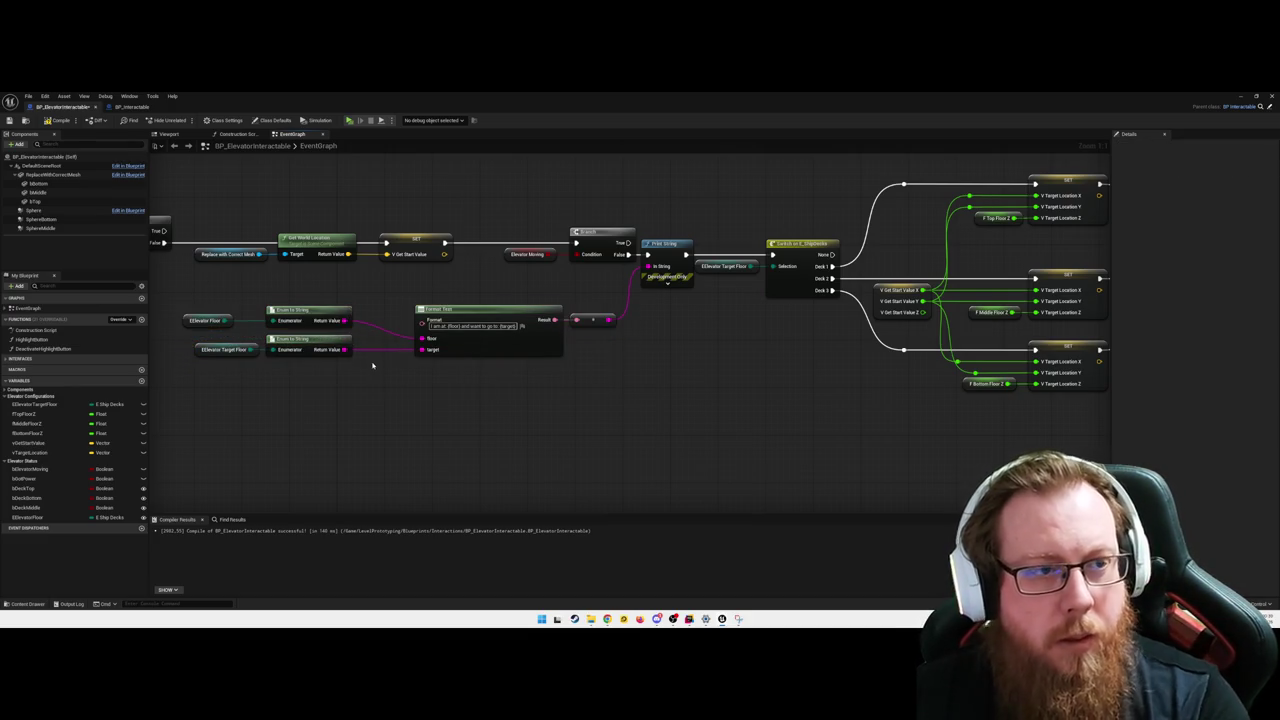
pyautogui.click(44, 120)
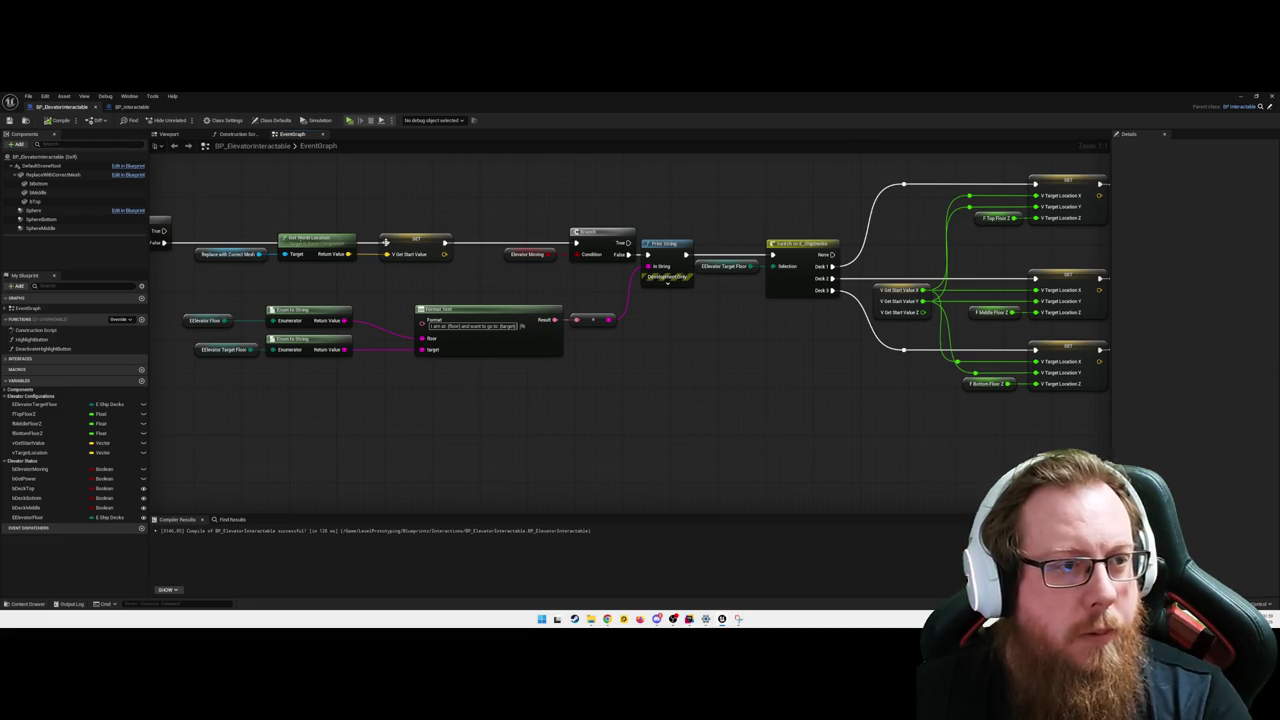
pyautogui.click(1241, 96)
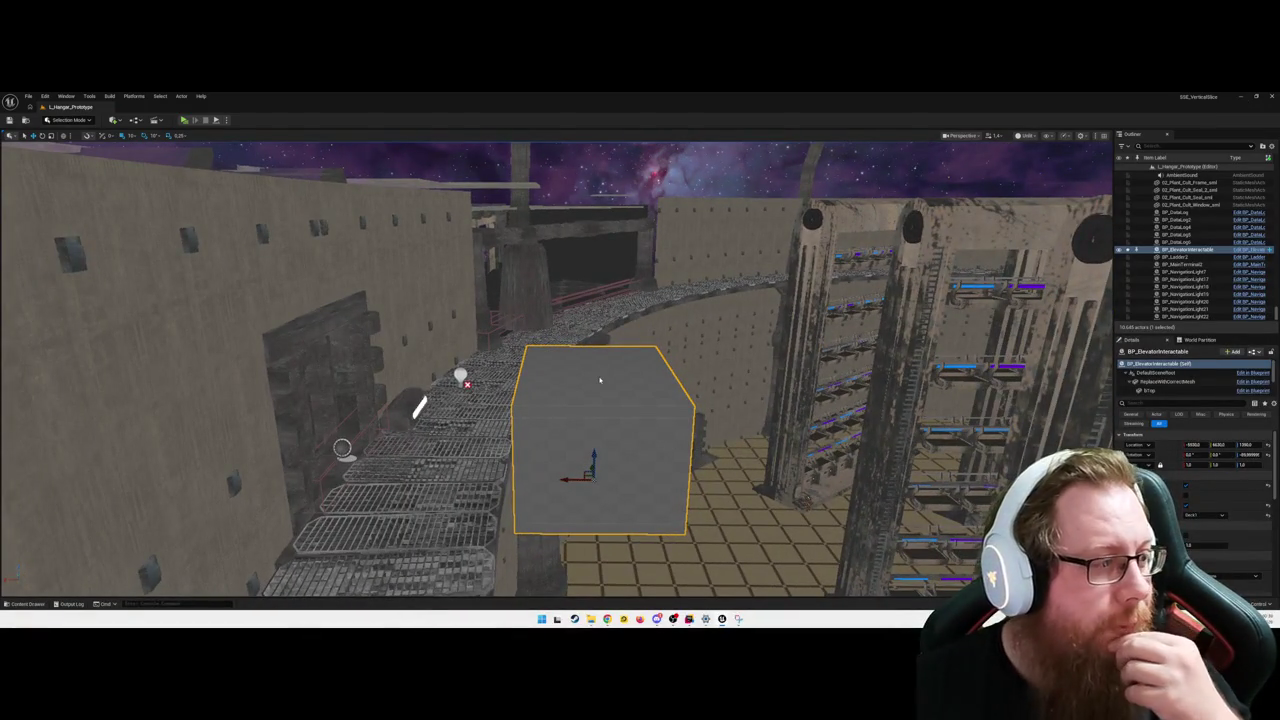
# - Play standalone, walk to the elevator and use it to print the current and target deck message
pyautogui.hotkey('alt', 'p')
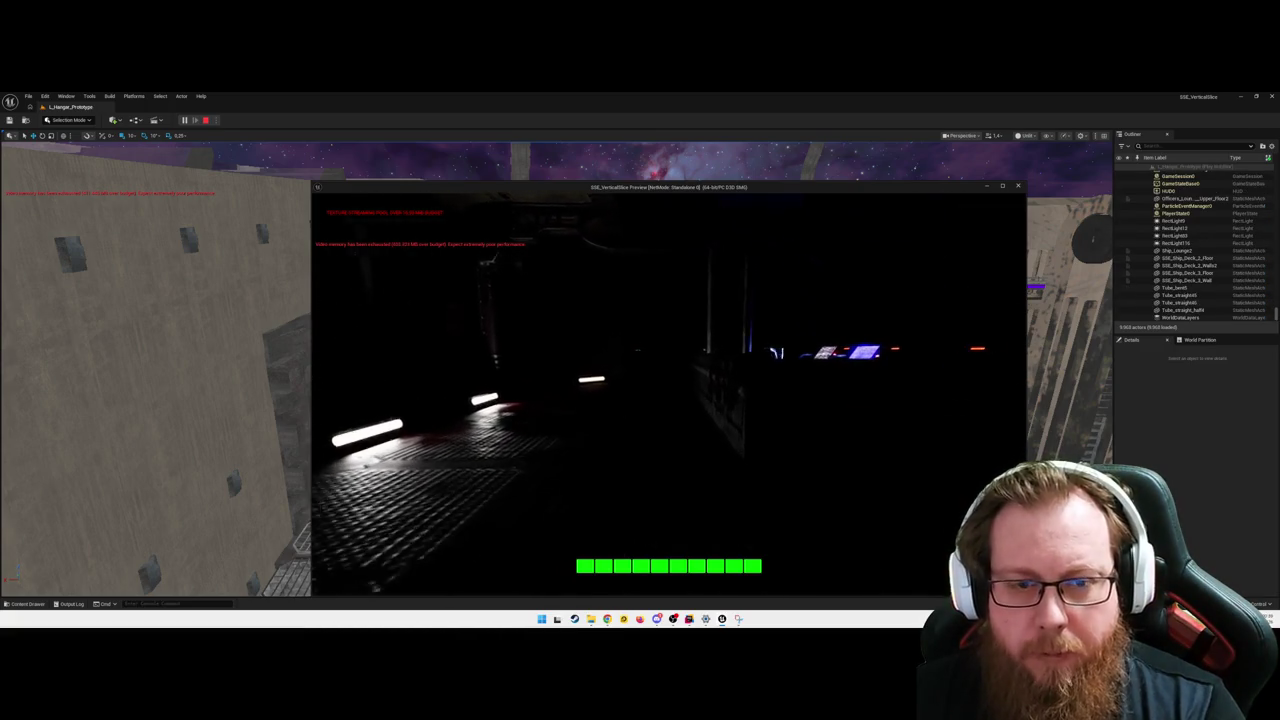
pyautogui.press('w')
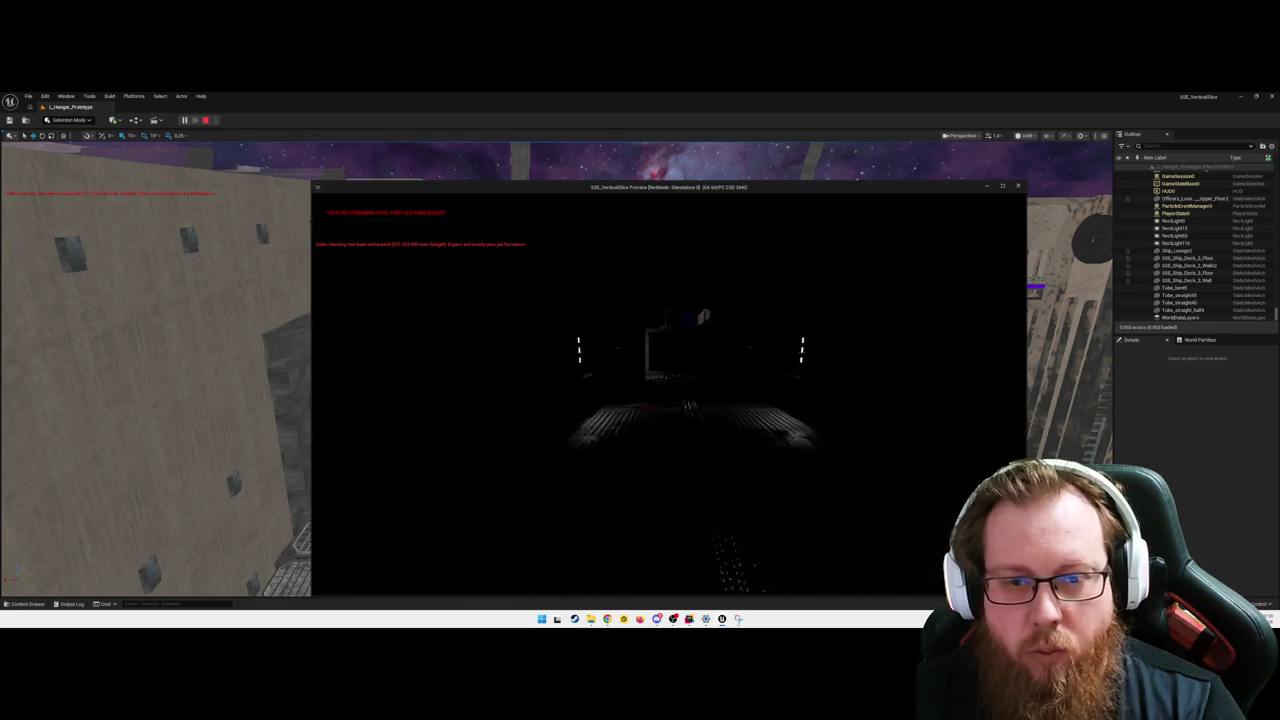
pyautogui.press('w')
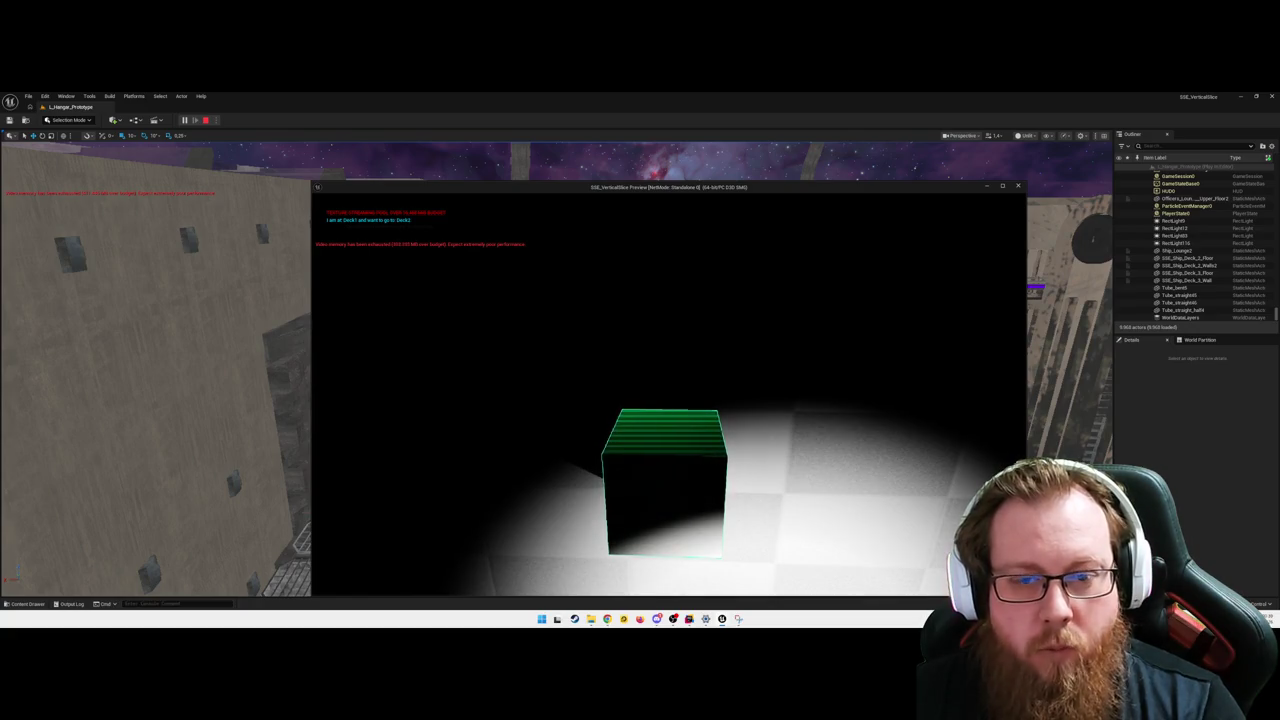
pyautogui.press('e')
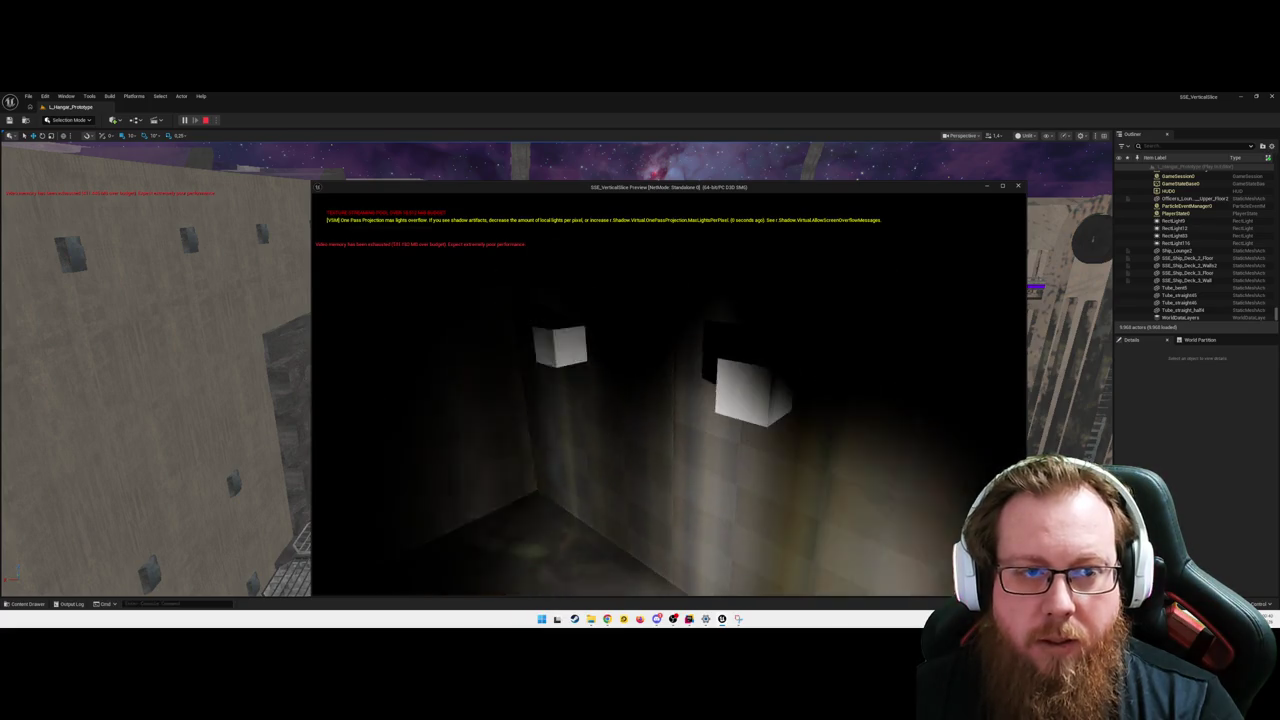
pyautogui.press('e')
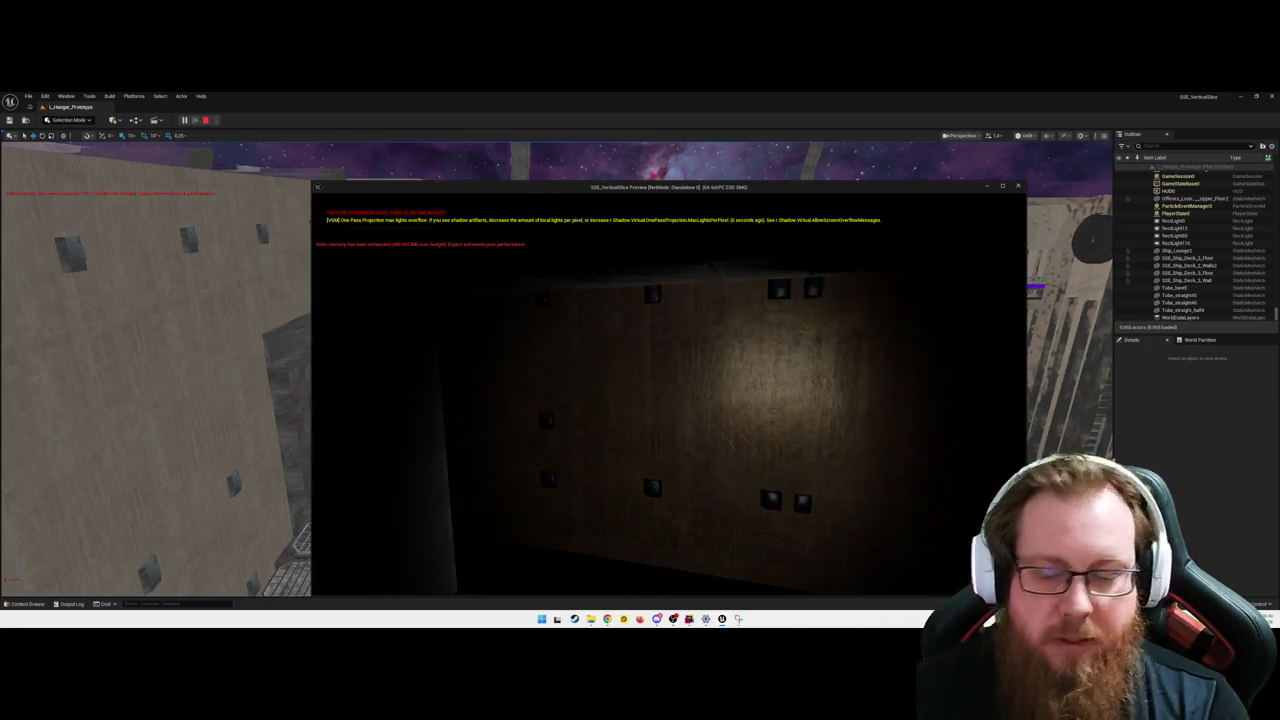
pyautogui.press('Escape')
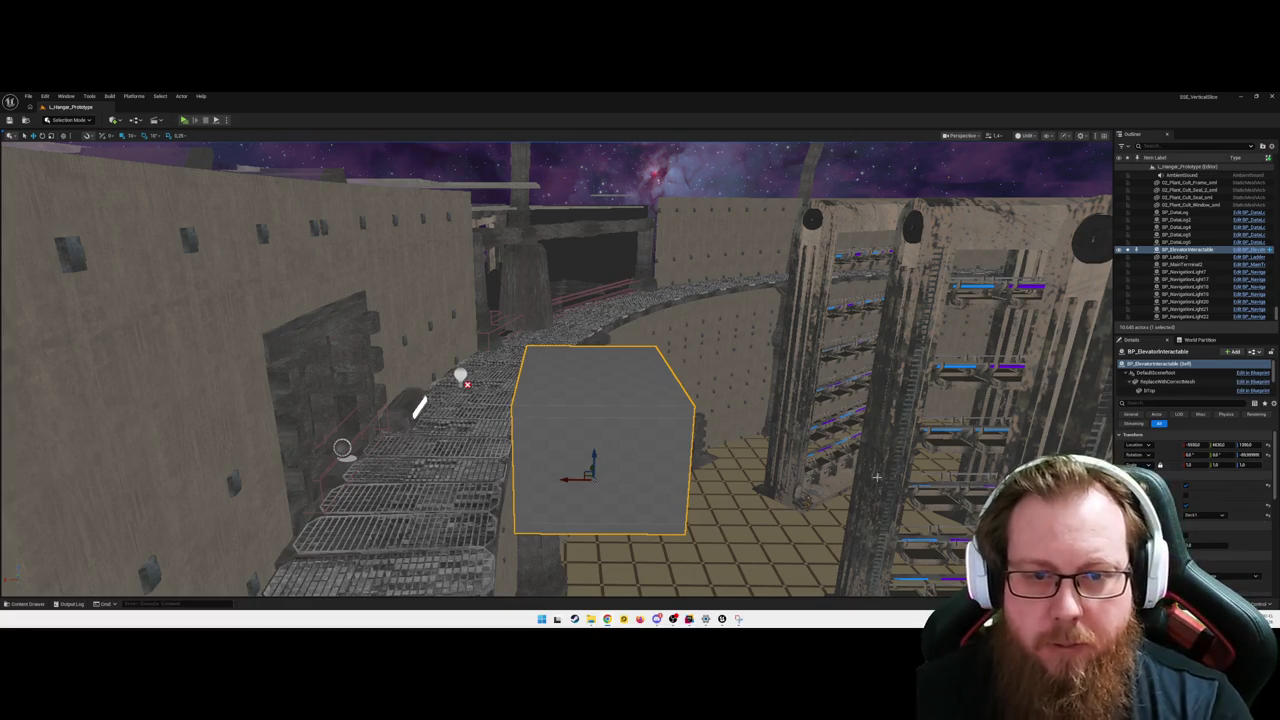
# - Open BP_ElevatorInteractable, show its Viewport preview and select the Sphere component
pyautogui.doubleClick(673, 436)
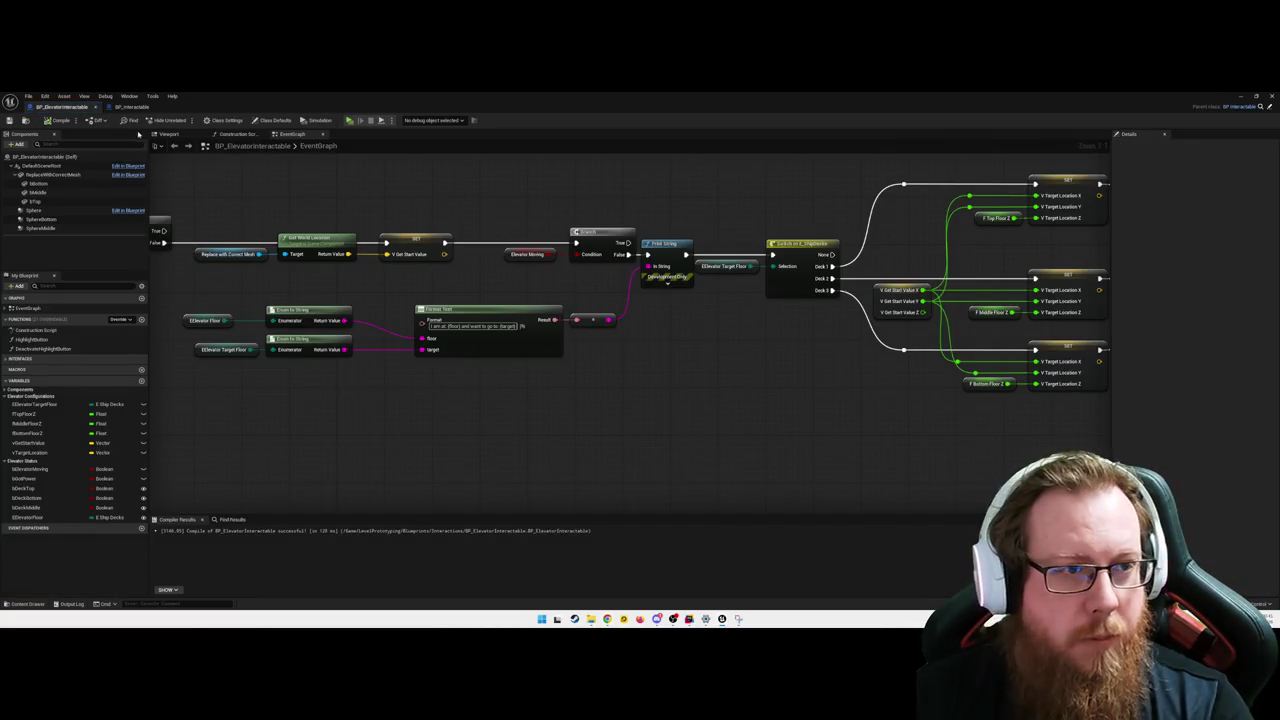
pyautogui.click(166, 134)
pyautogui.click(34, 210)
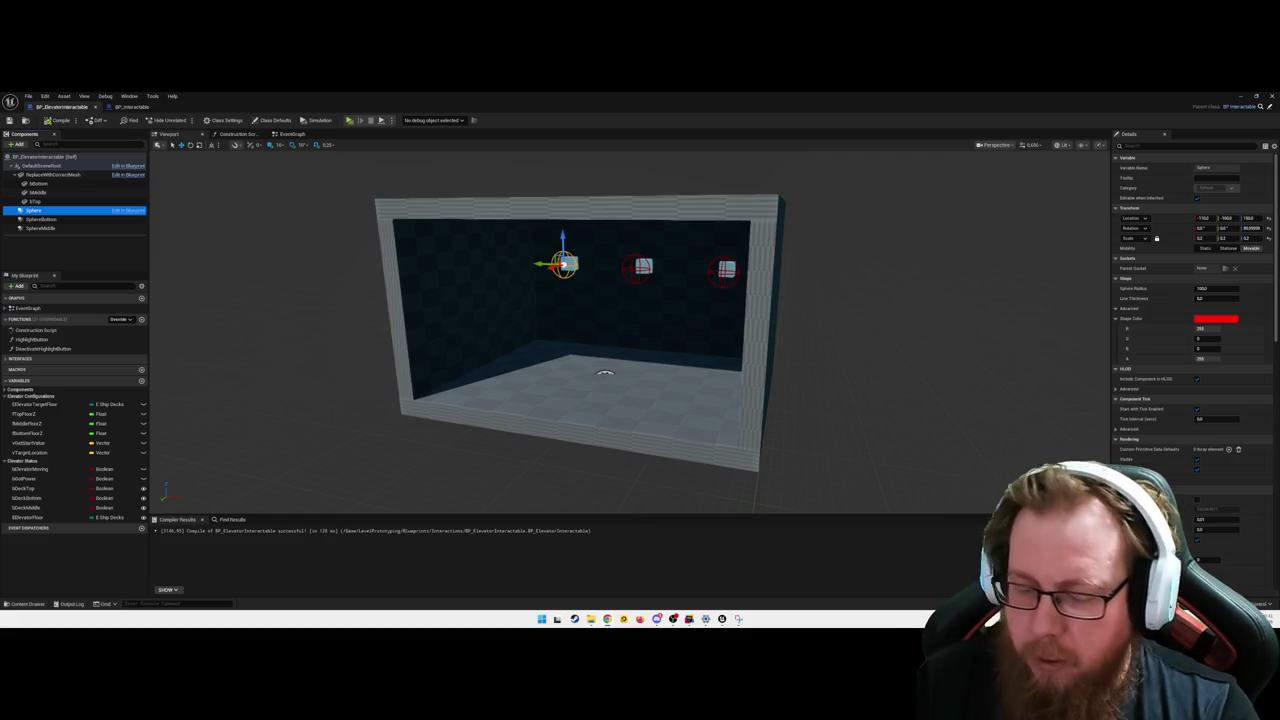
pyautogui.click(722, 619)
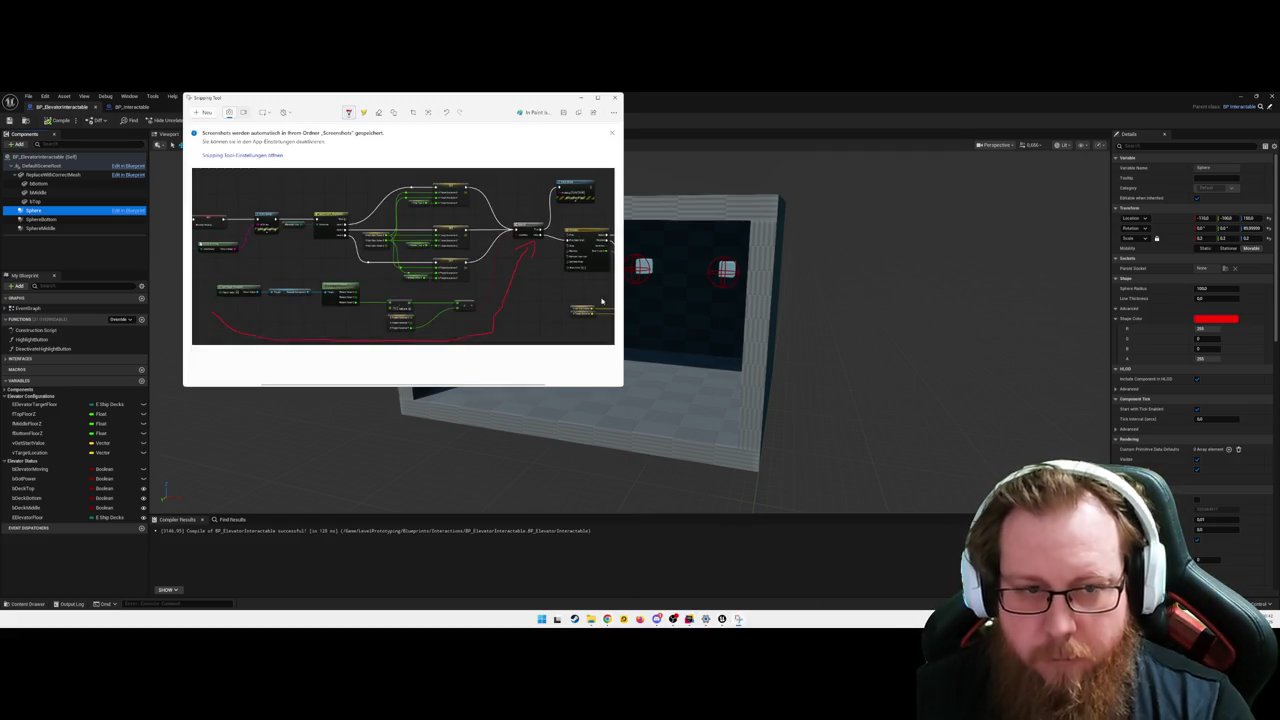
# - Snip the elevator room's component preview, close Snipping Tool and deselect Sphere
pyautogui.click(197, 113)
pyautogui.moveTo(353, 181)
pyautogui.mouseDown()
pyautogui.moveTo(575, 243)
pyautogui.moveTo(814, 488)
pyautogui.mouseUp()
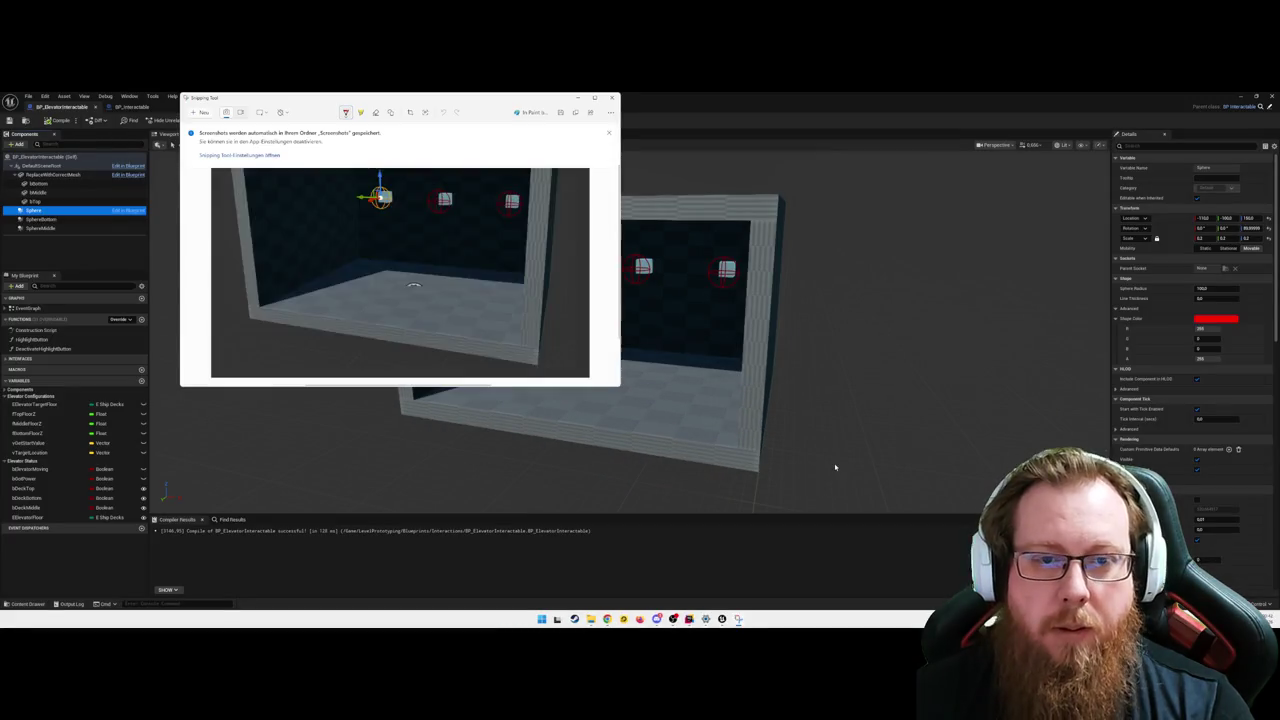
pyautogui.click(871, 357)
pyautogui.press('Escape')
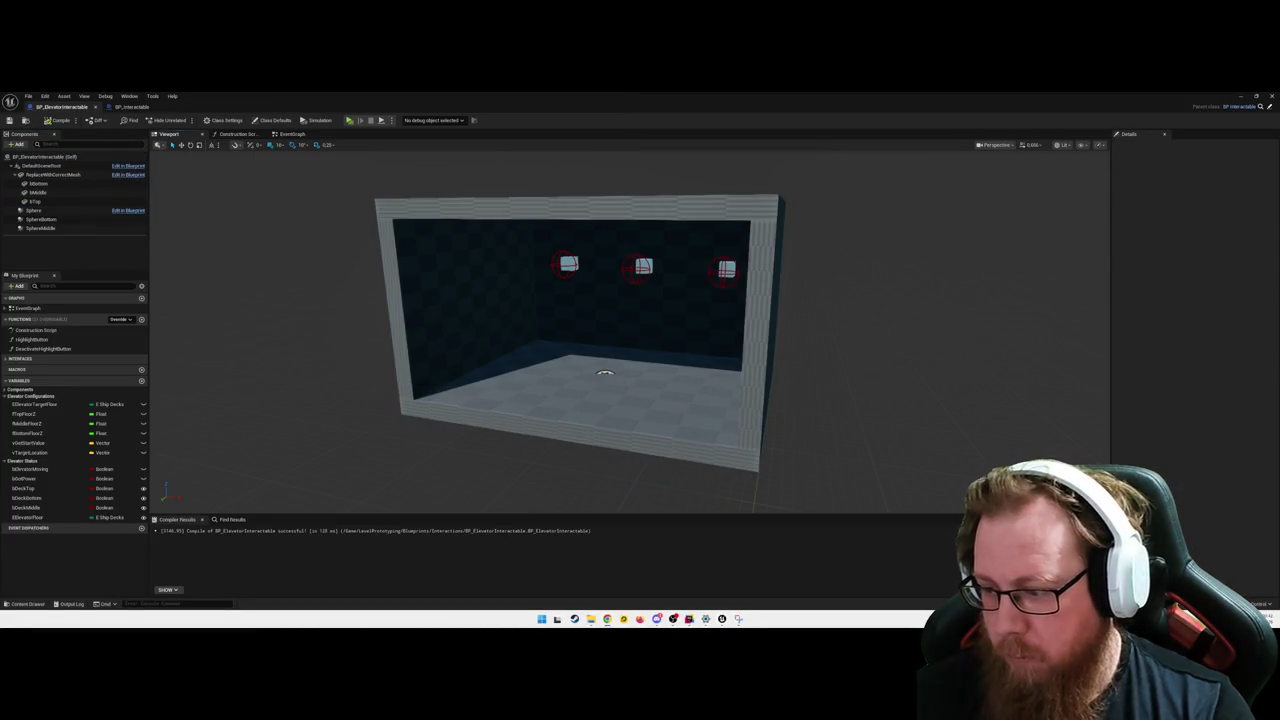
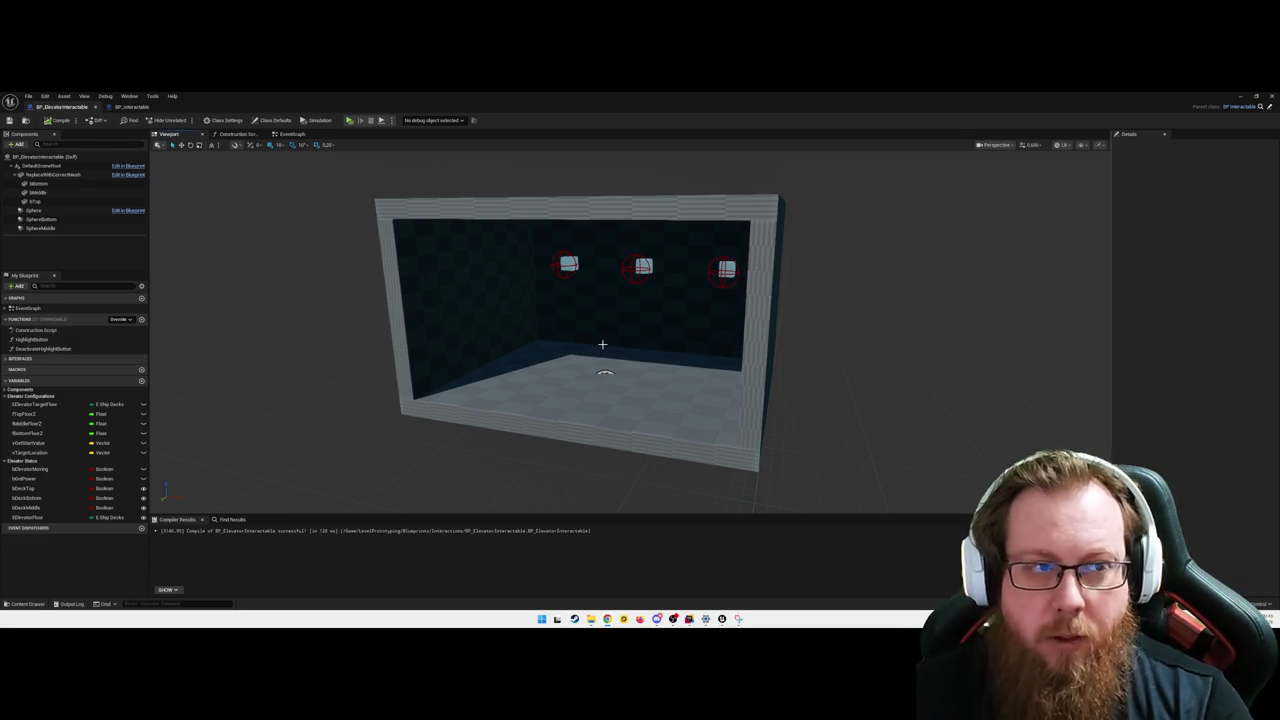
# - Set the first button's Sphere trigger radius to 40
pyautogui.moveTo(560, 300); pyautogui.dragTo(560, 324)
pyautogui.click(34, 210)
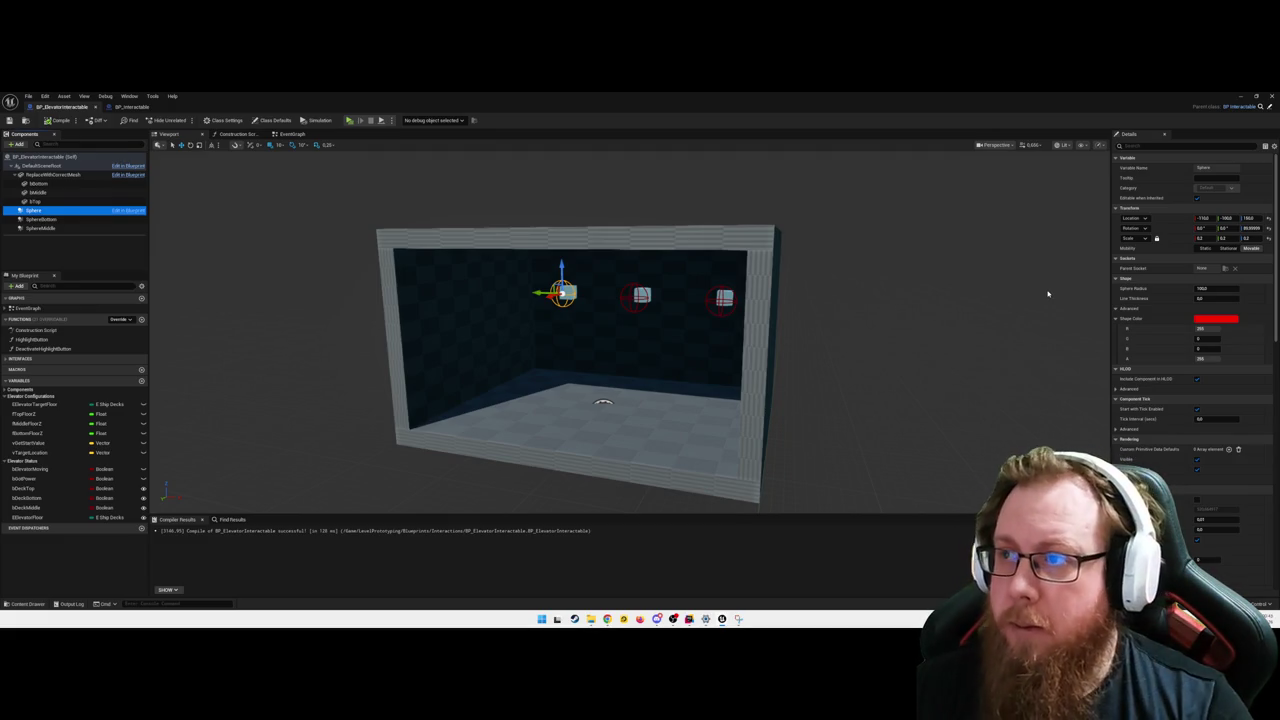
pyautogui.click(1205, 288)
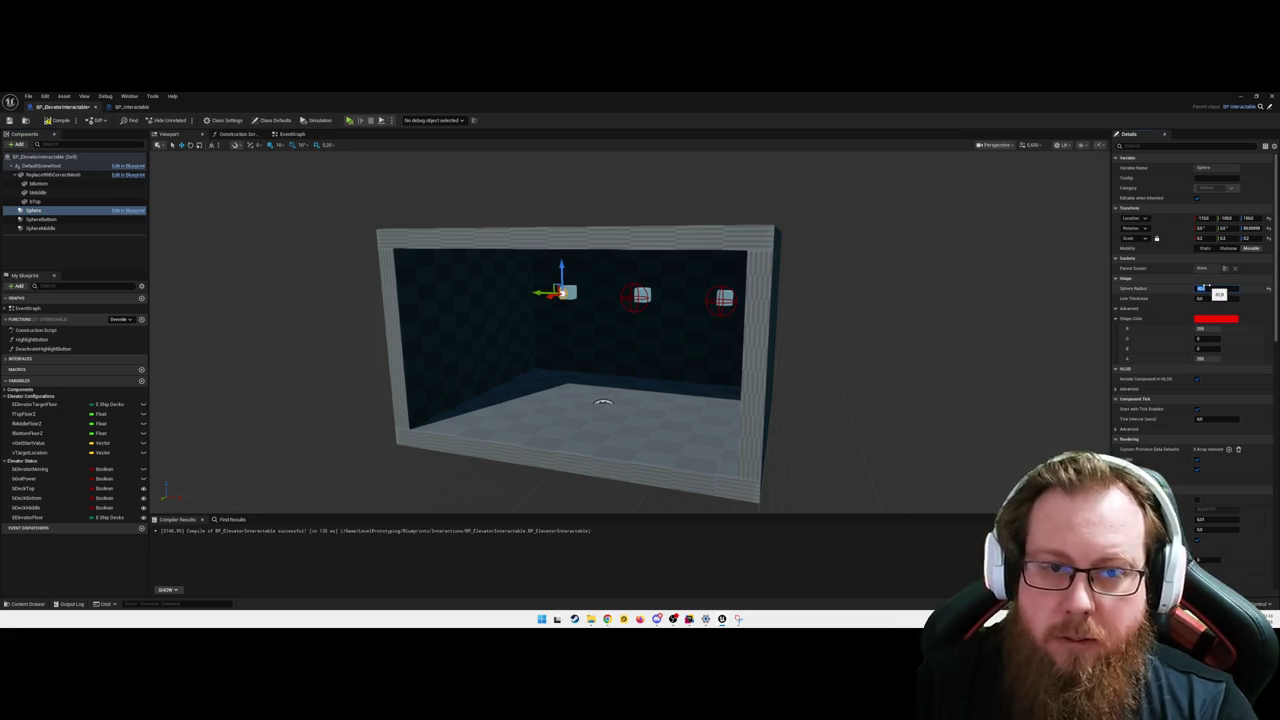
pyautogui.press('Return')
pyautogui.scroll(5, 785, 349)
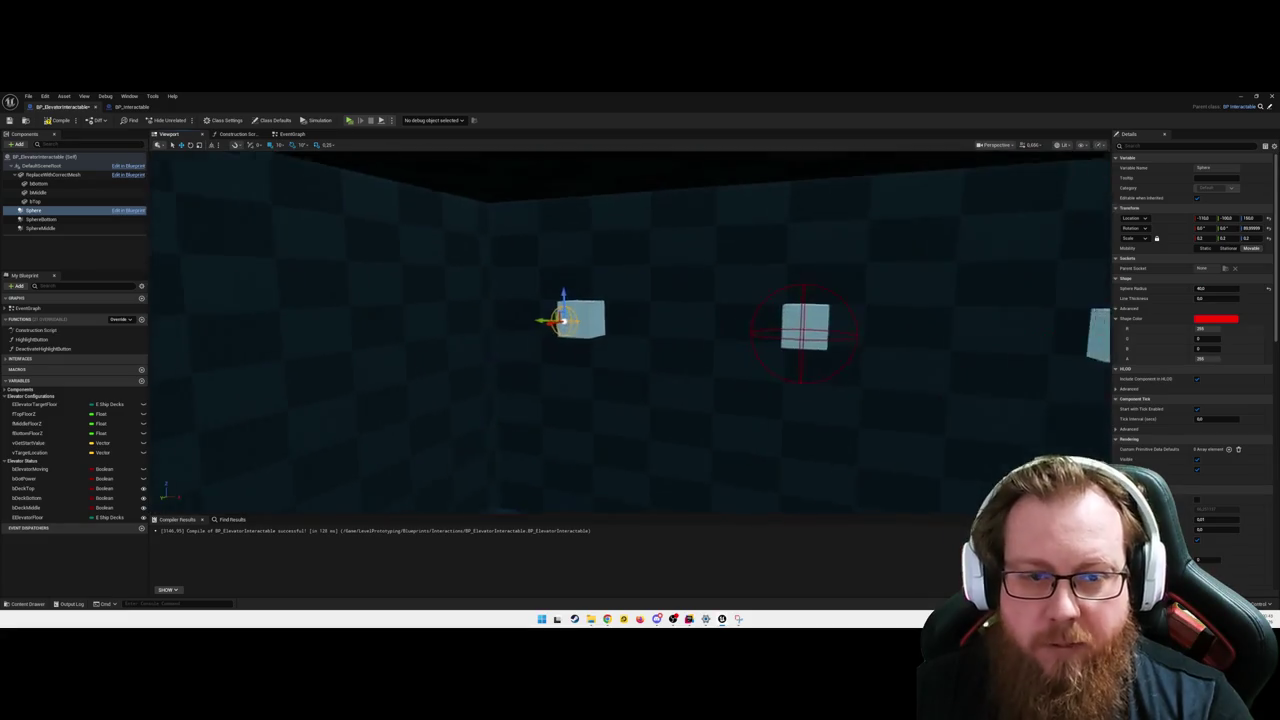
# - Set SphereBottom and SphereMiddle radii to 40 as well, then orbit to check them
pyautogui.click(40, 219)
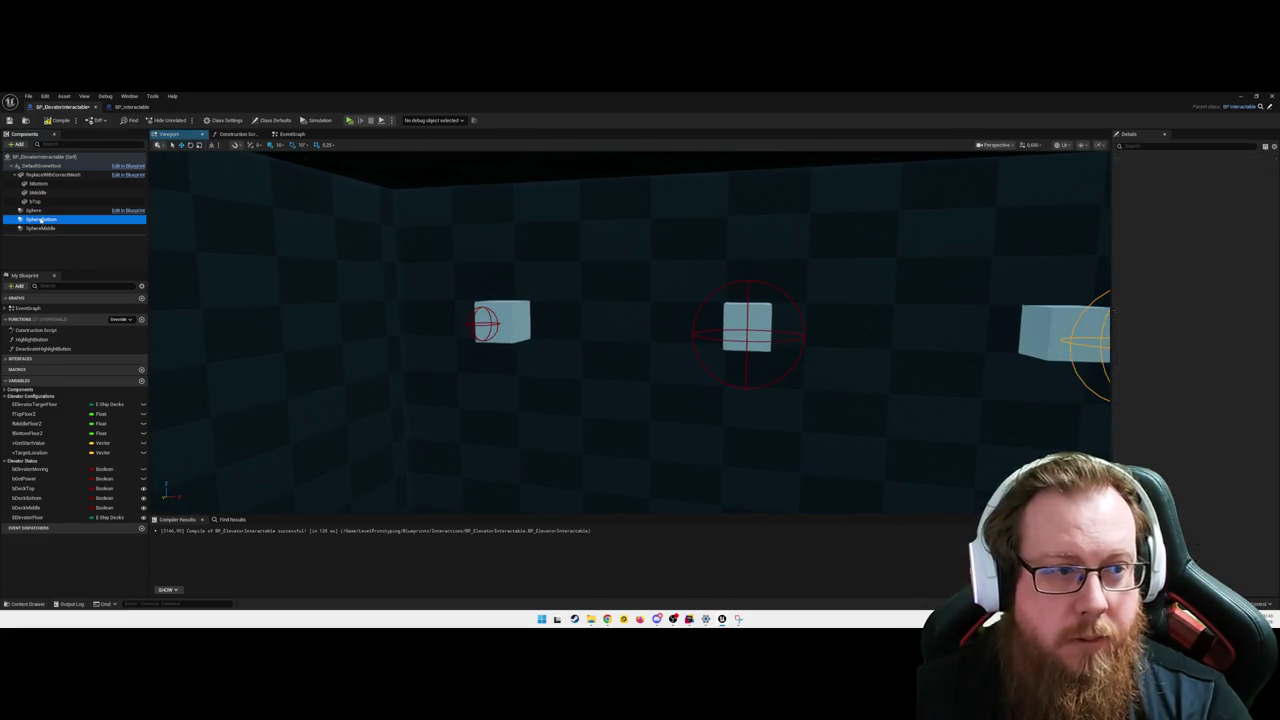
pyautogui.click(1205, 288)
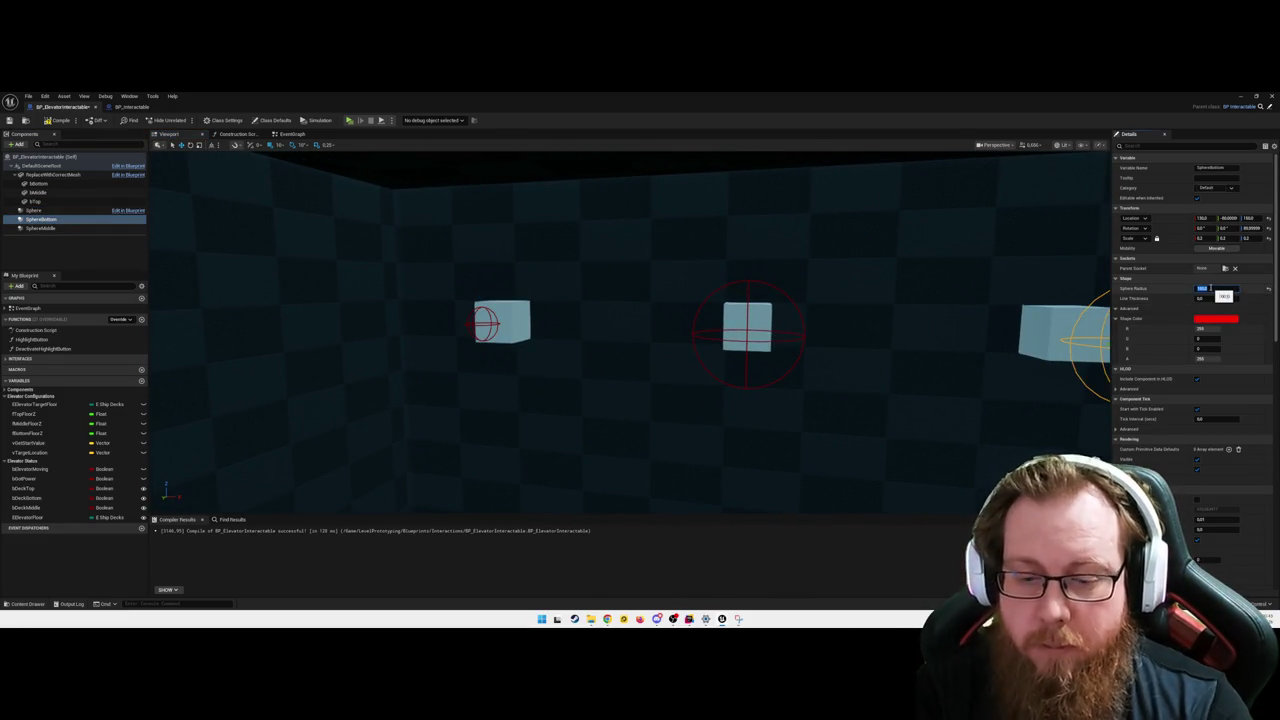
pyautogui.write('40')
pyautogui.press('Return')
pyautogui.moveTo(834, 306); pyautogui.dragTo(900, 318)
pyautogui.click(40, 228)
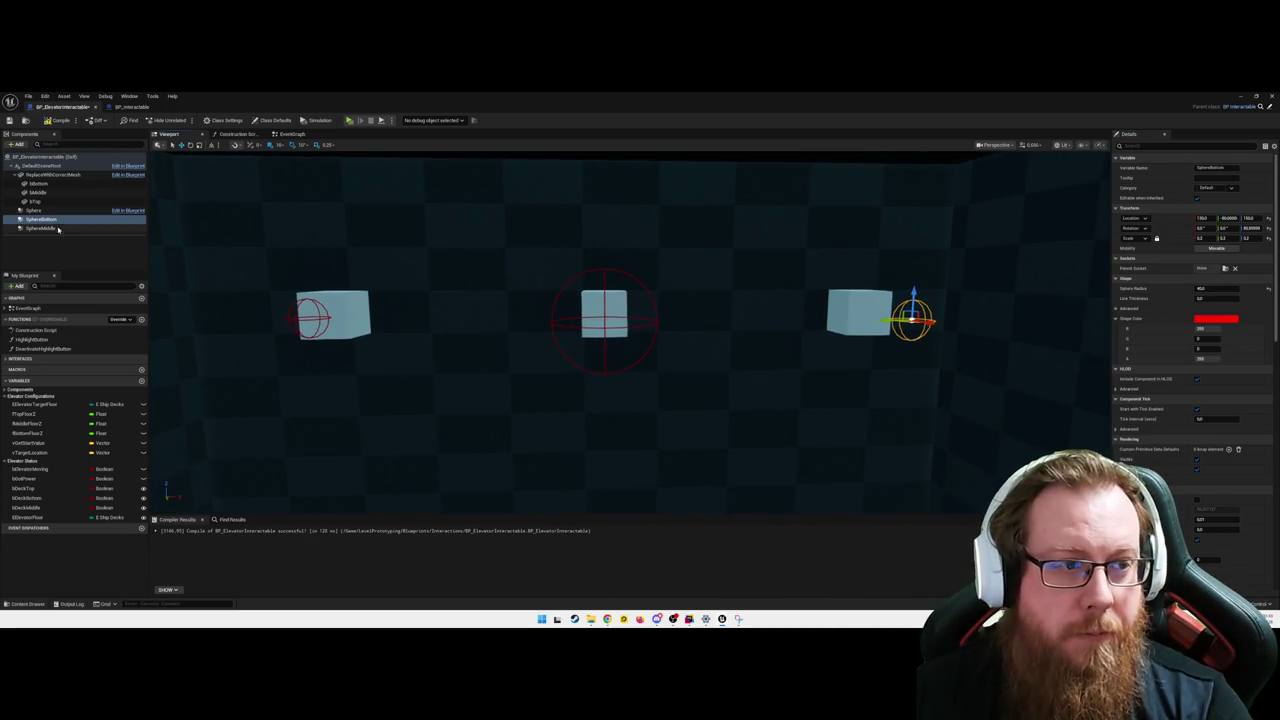
pyautogui.click(1214, 289)
pyautogui.write('40')
pyautogui.press('Return')
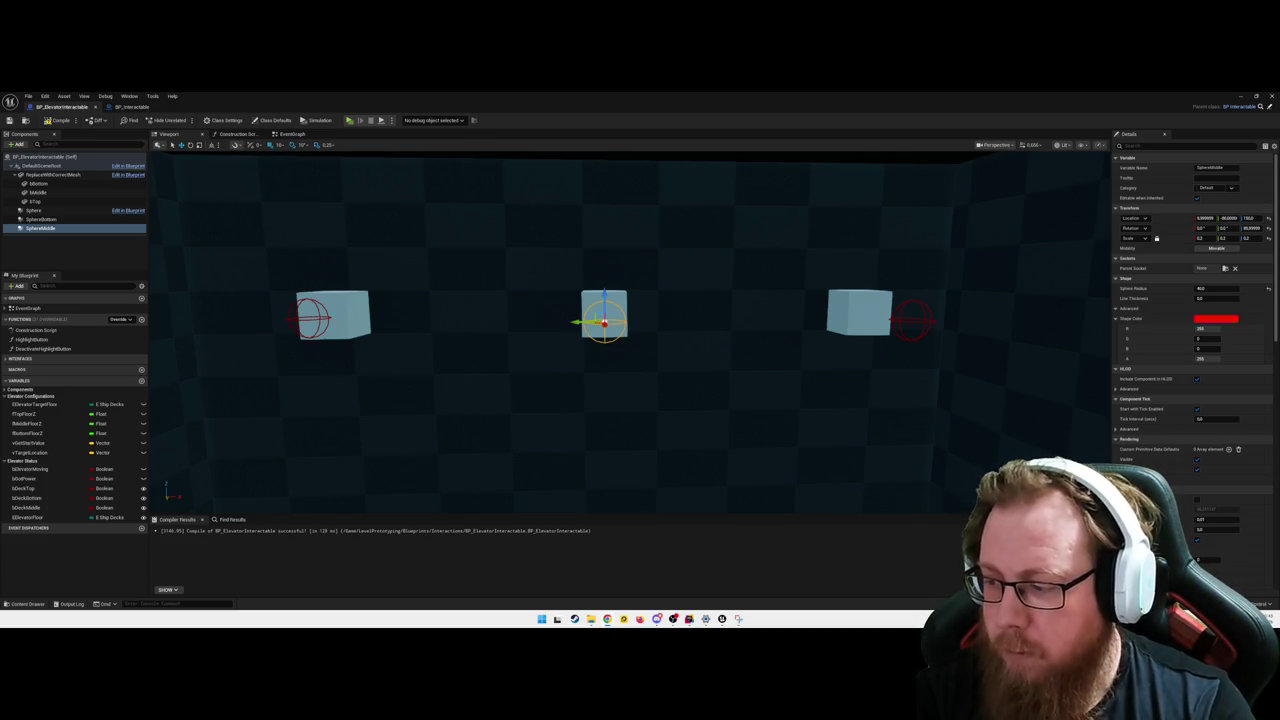
pyautogui.moveTo(630, 330)
pyautogui.mouseDown()
pyautogui.moveTo(570, 315)
pyautogui.moveTo(600, 320)
pyautogui.moveTo(737, 420)
pyautogui.mouseUp()
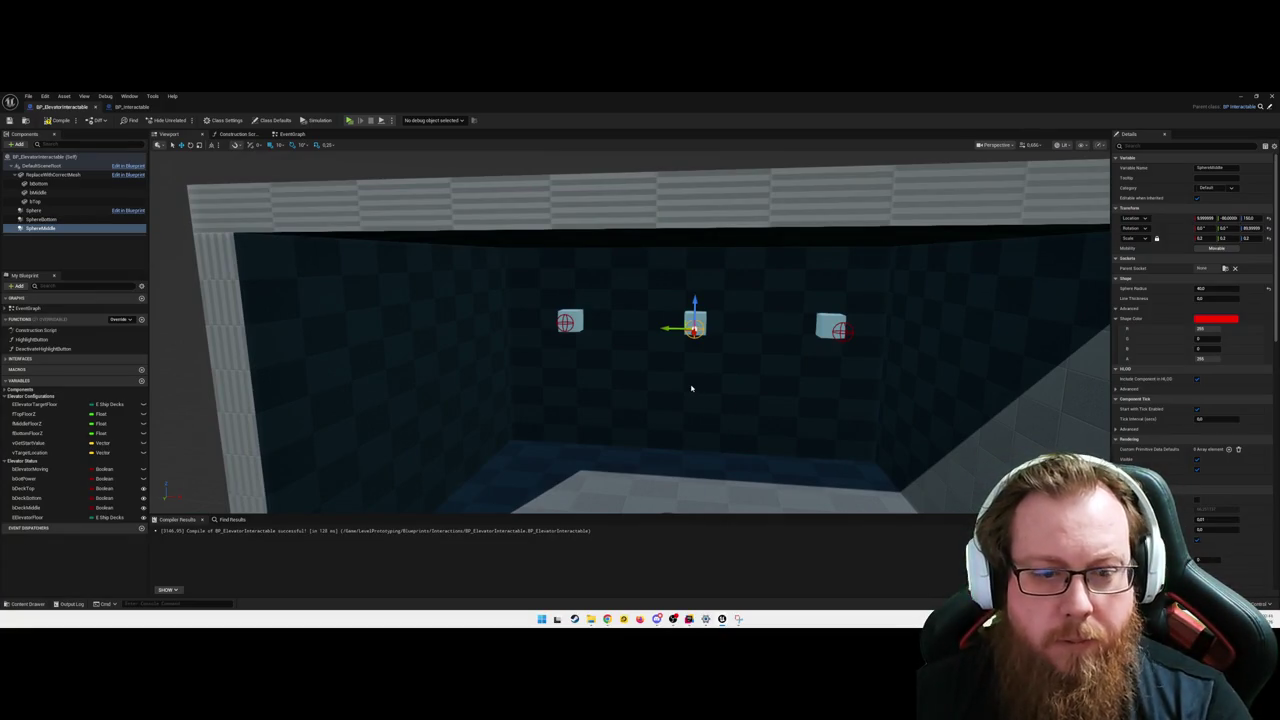
pyautogui.hotkey('alt', 'p')
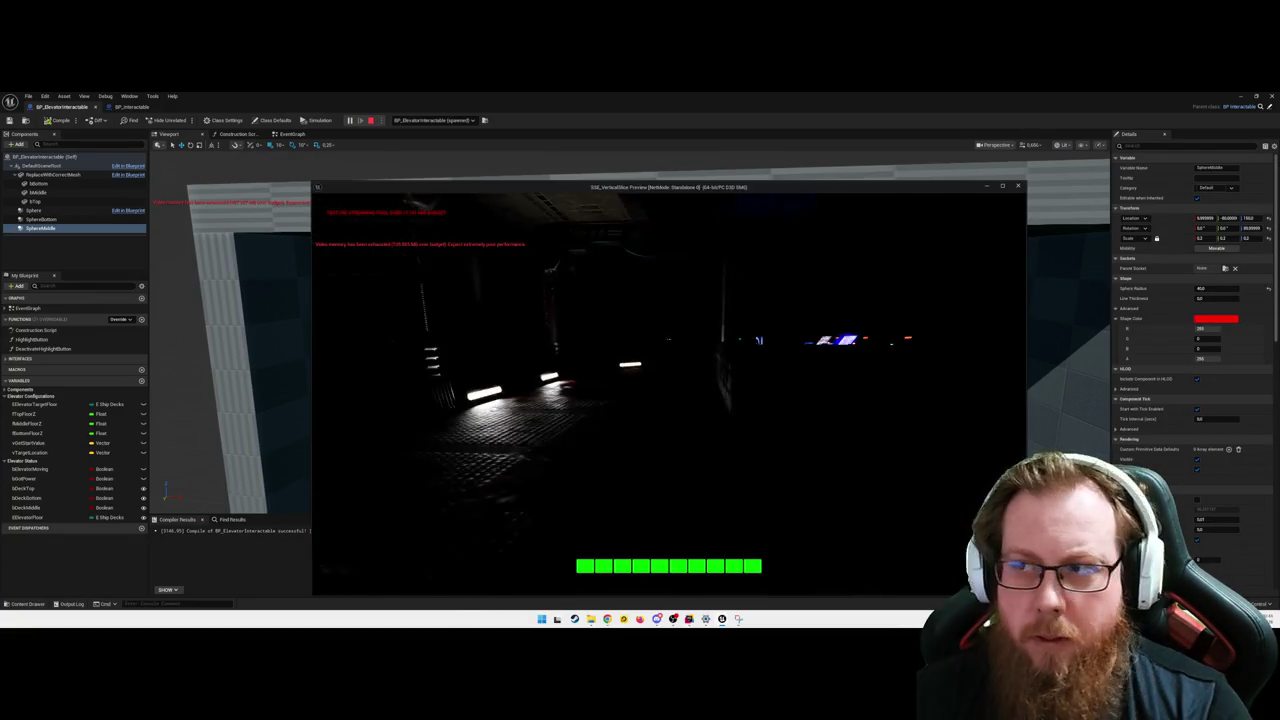
pyautogui.press('w')
pyautogui.press('w')
pyautogui.press('a')
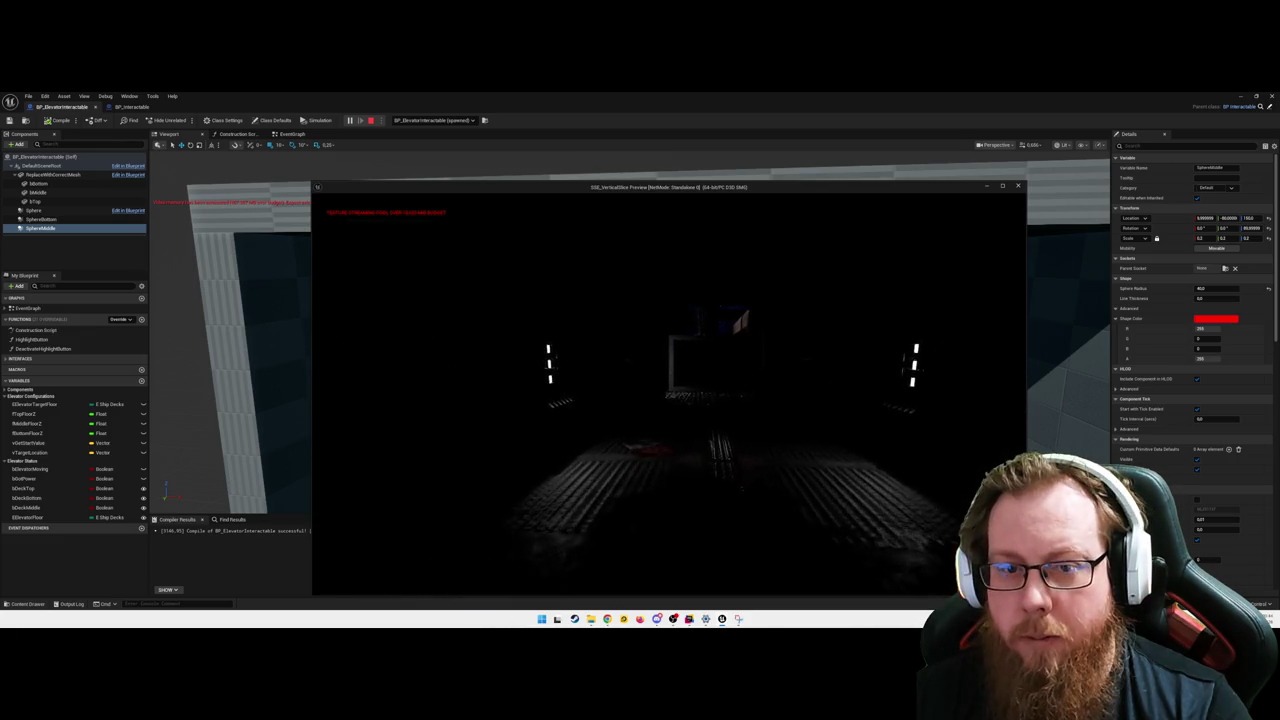
pyautogui.press('w')
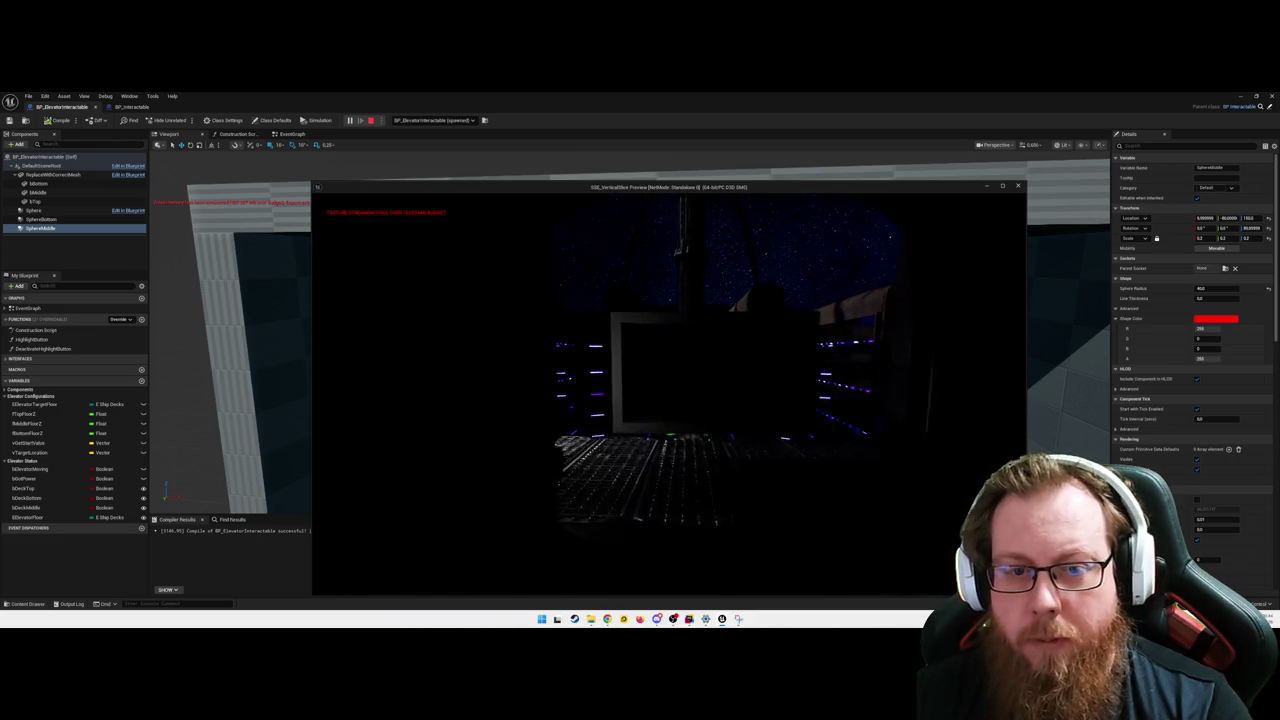
pyautogui.press('w')
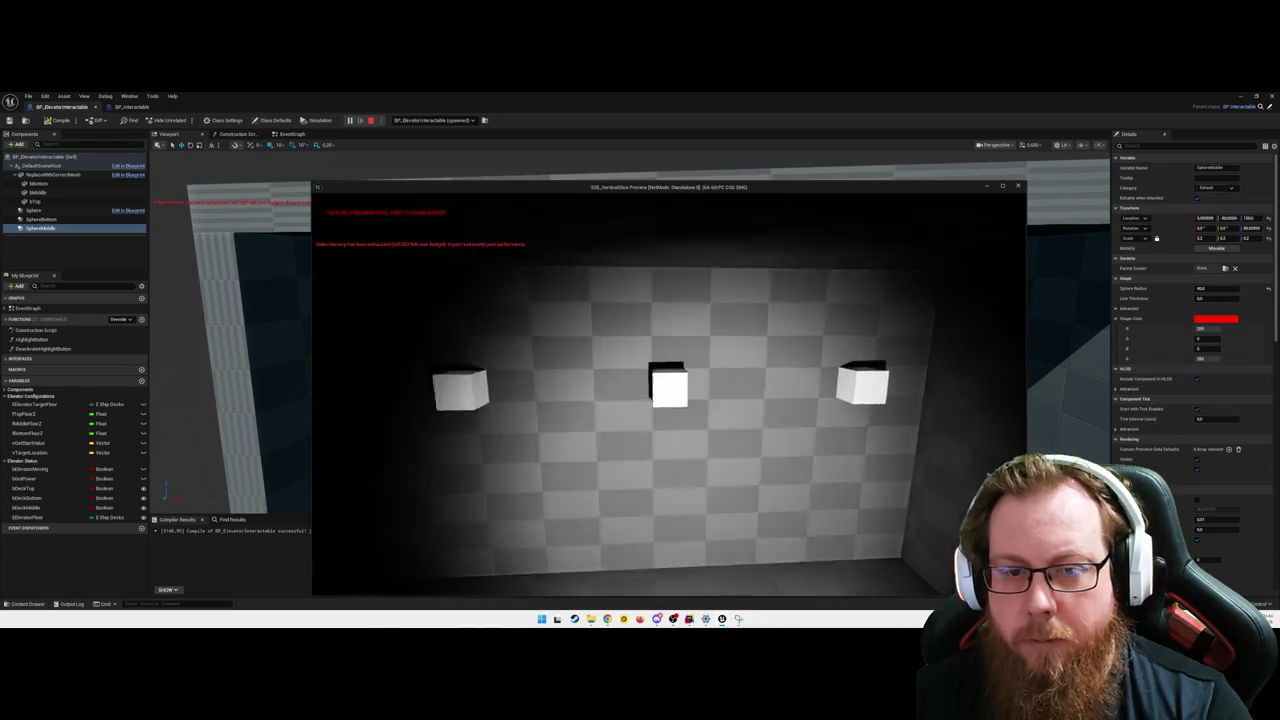
pyautogui.press('w')
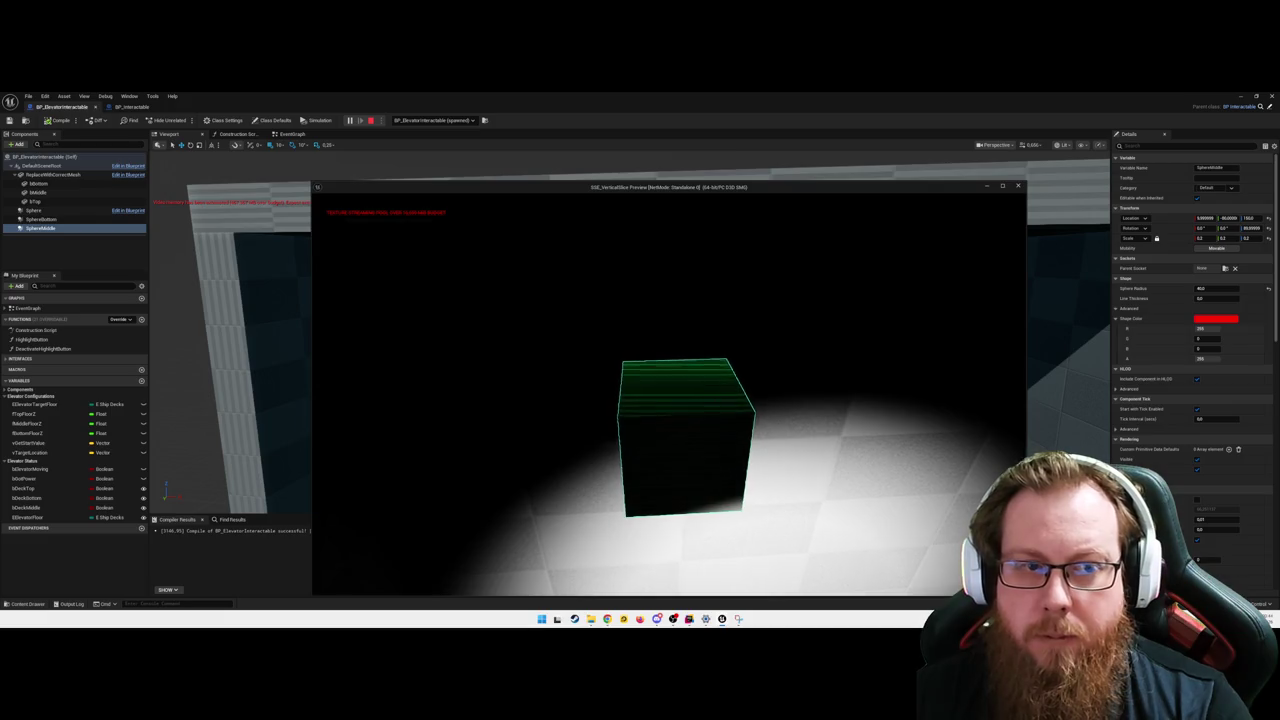
pyautogui.press('e')
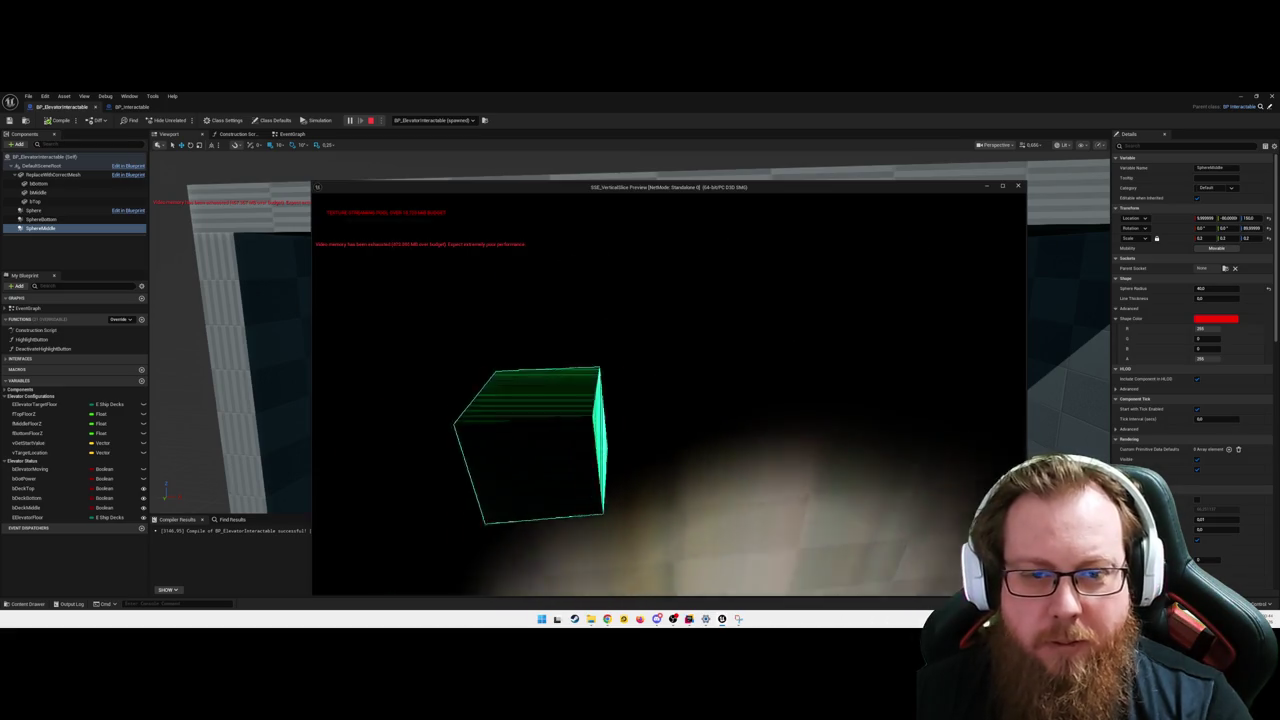
pyautogui.press('e')
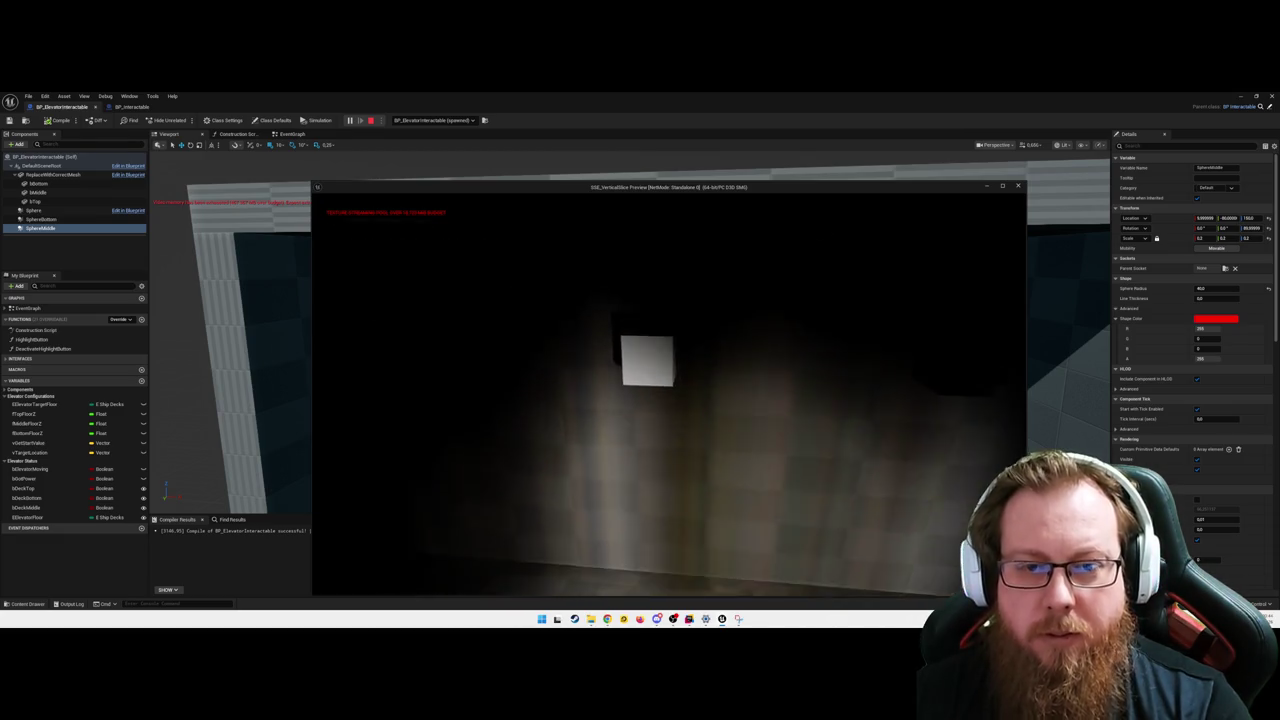
pyautogui.press('e')
pyautogui.press('e')
pyautogui.press('e')
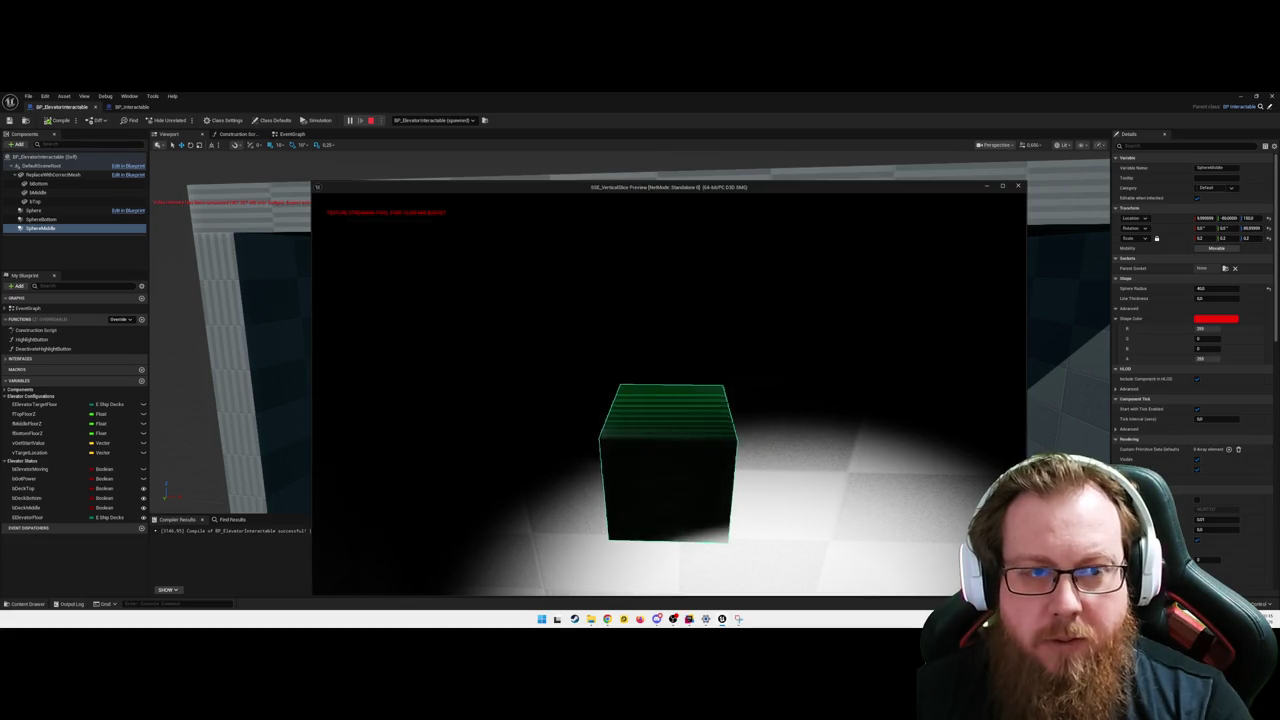
pyautogui.press('e')
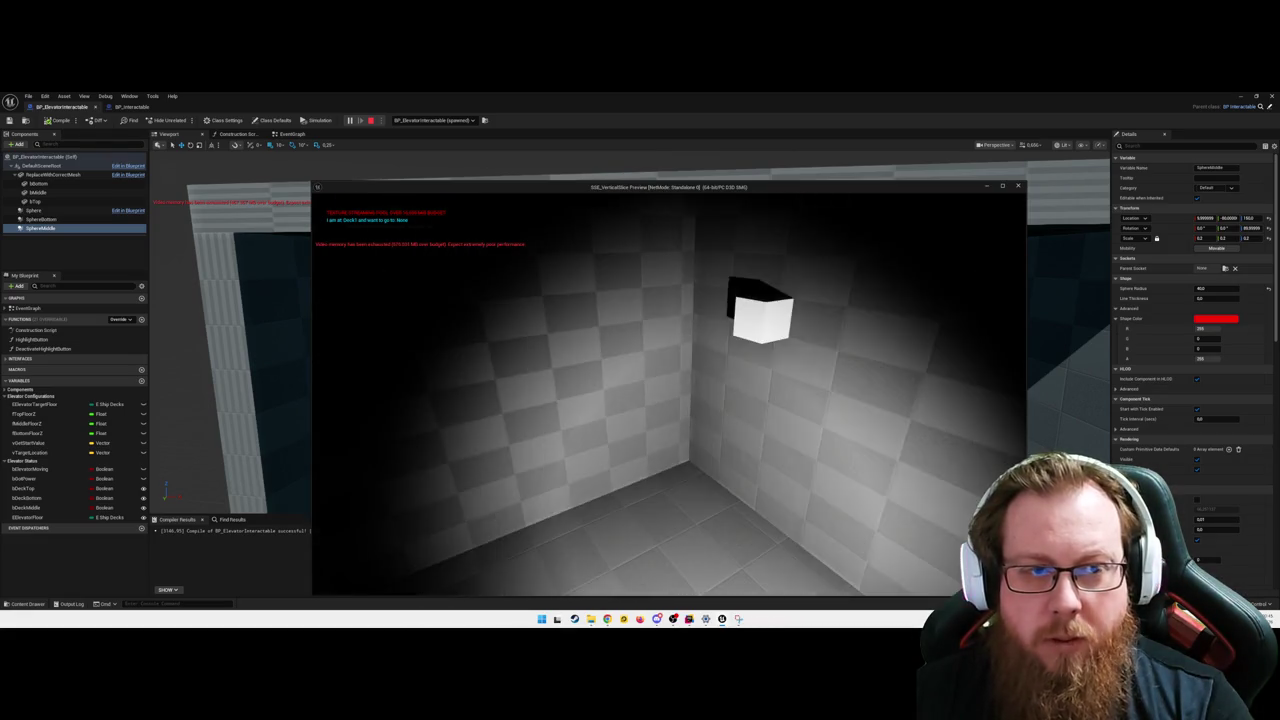
pyautogui.press('w')
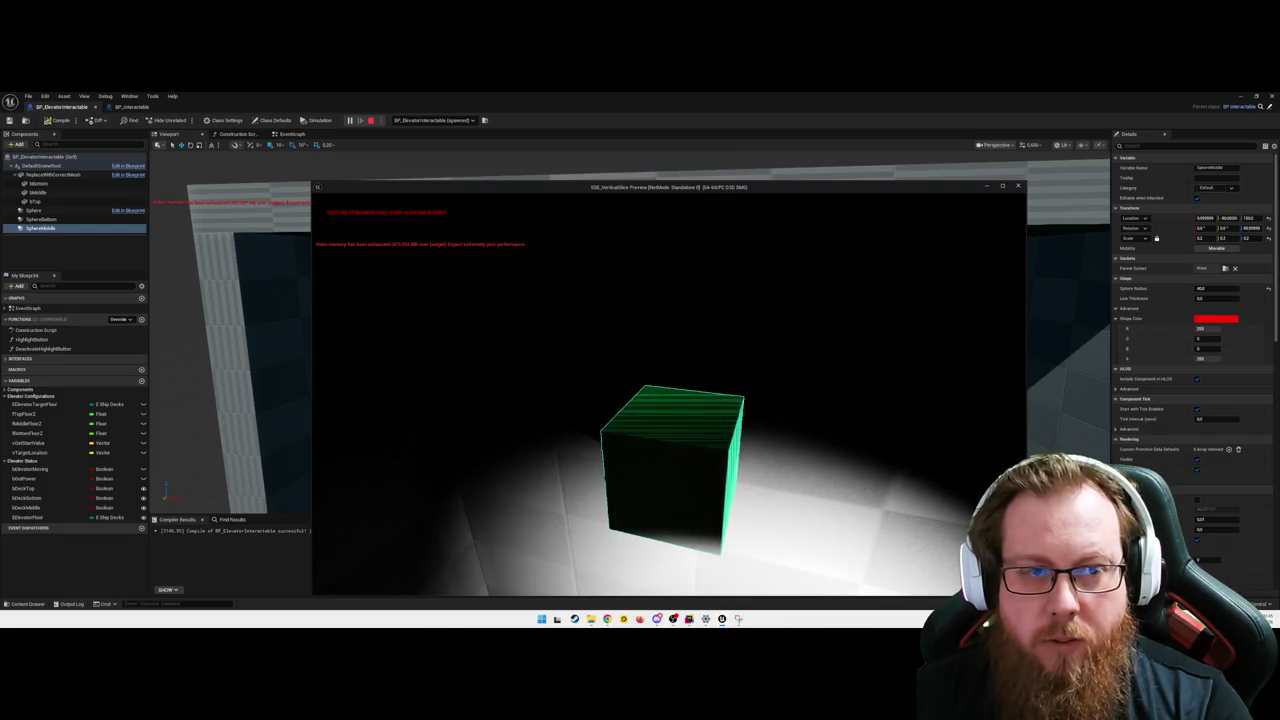
pyautogui.press('e')
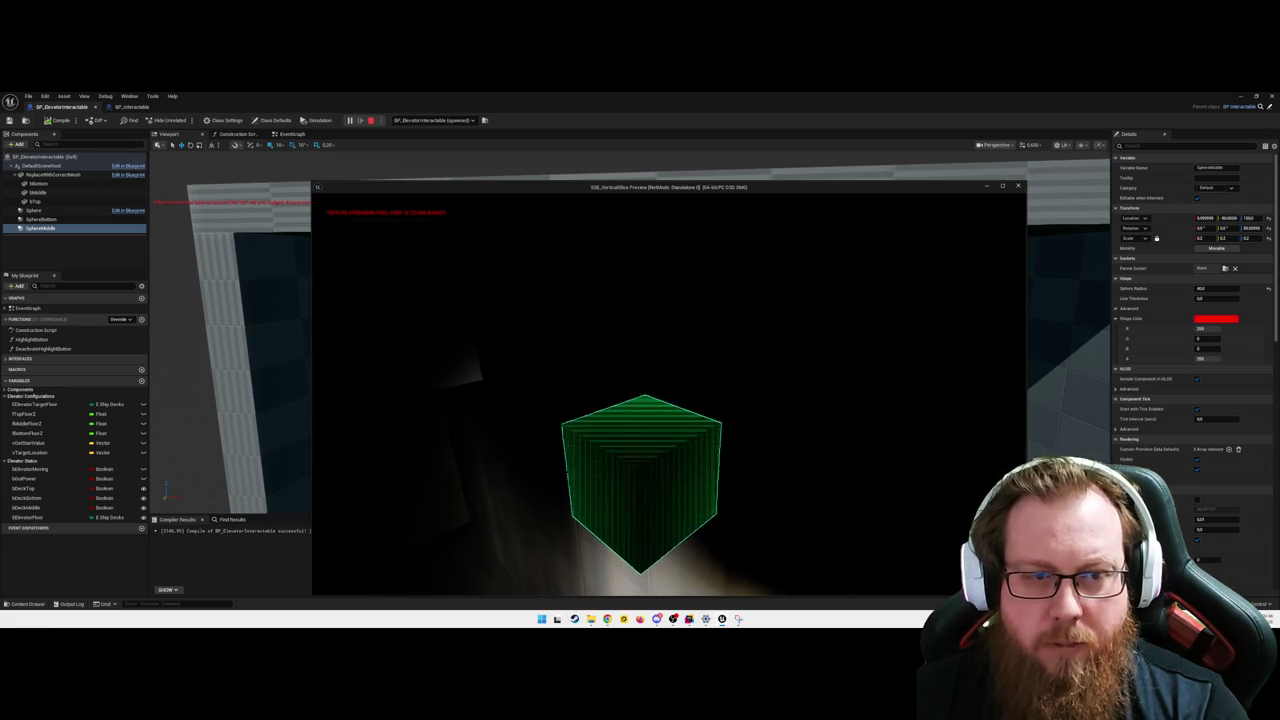
pyautogui.press('e')
pyautogui.press('e')
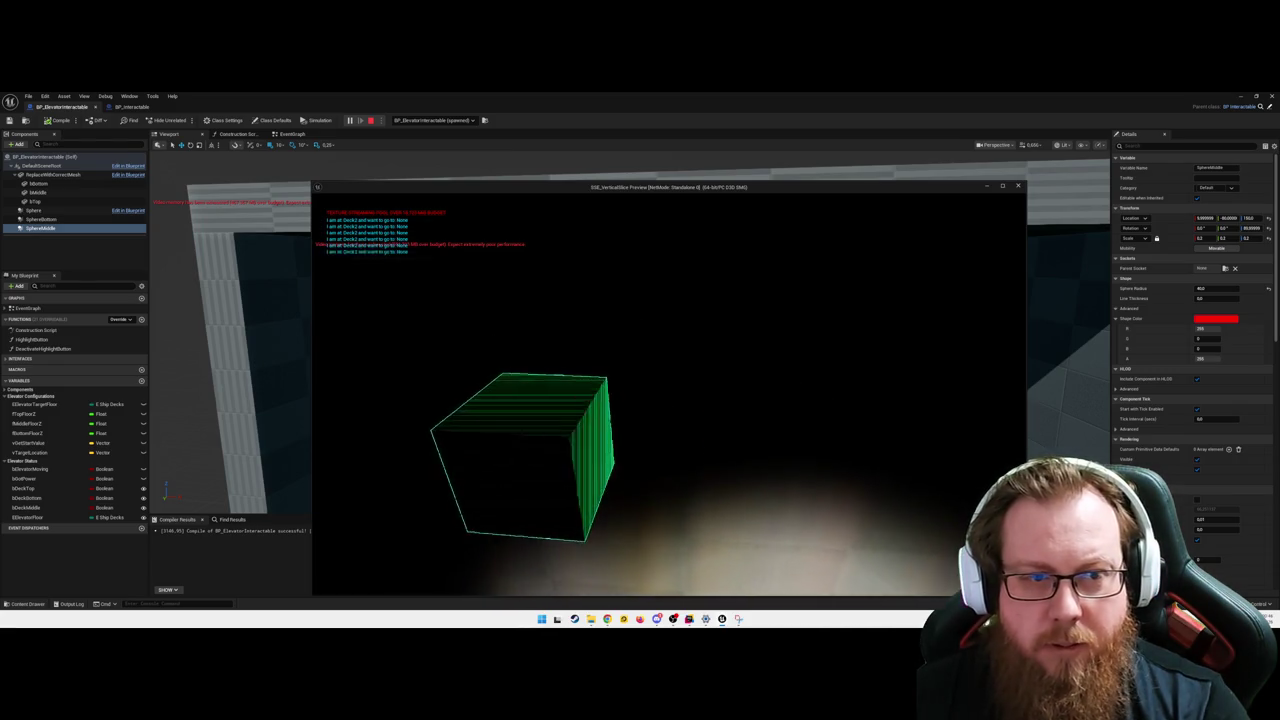
pyautogui.press('e')
pyautogui.press('e')
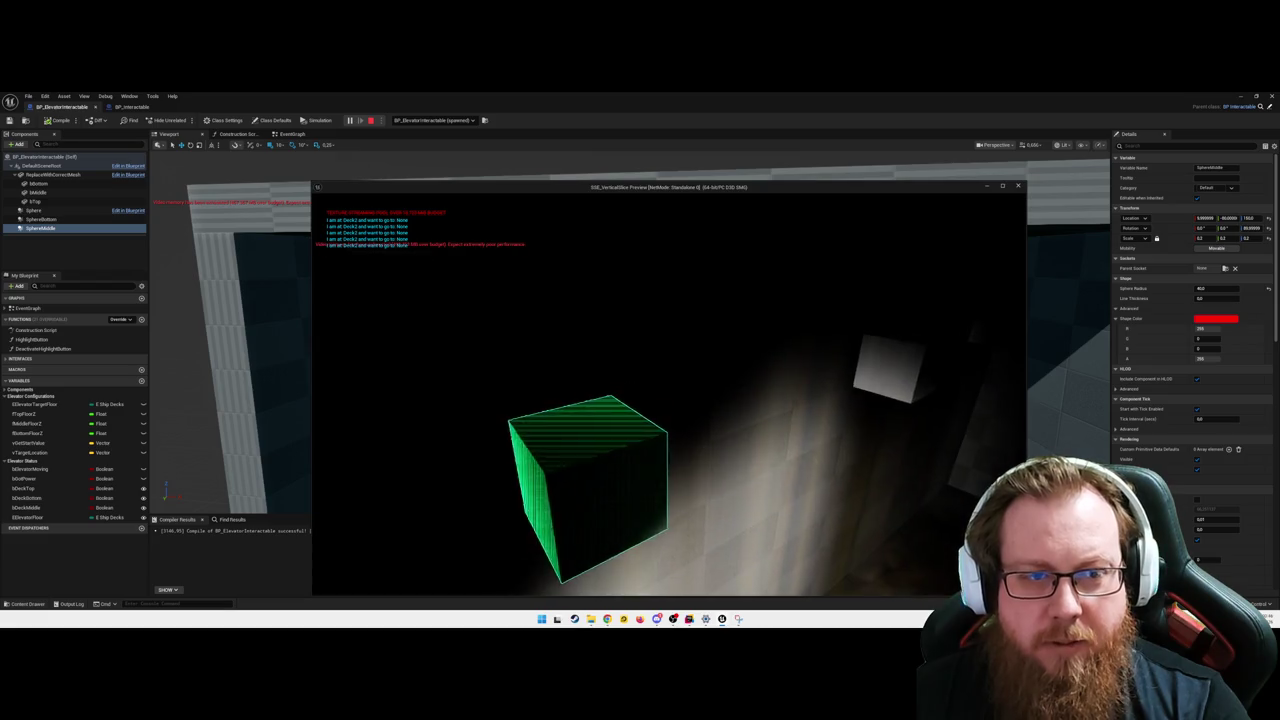
pyautogui.press('e')
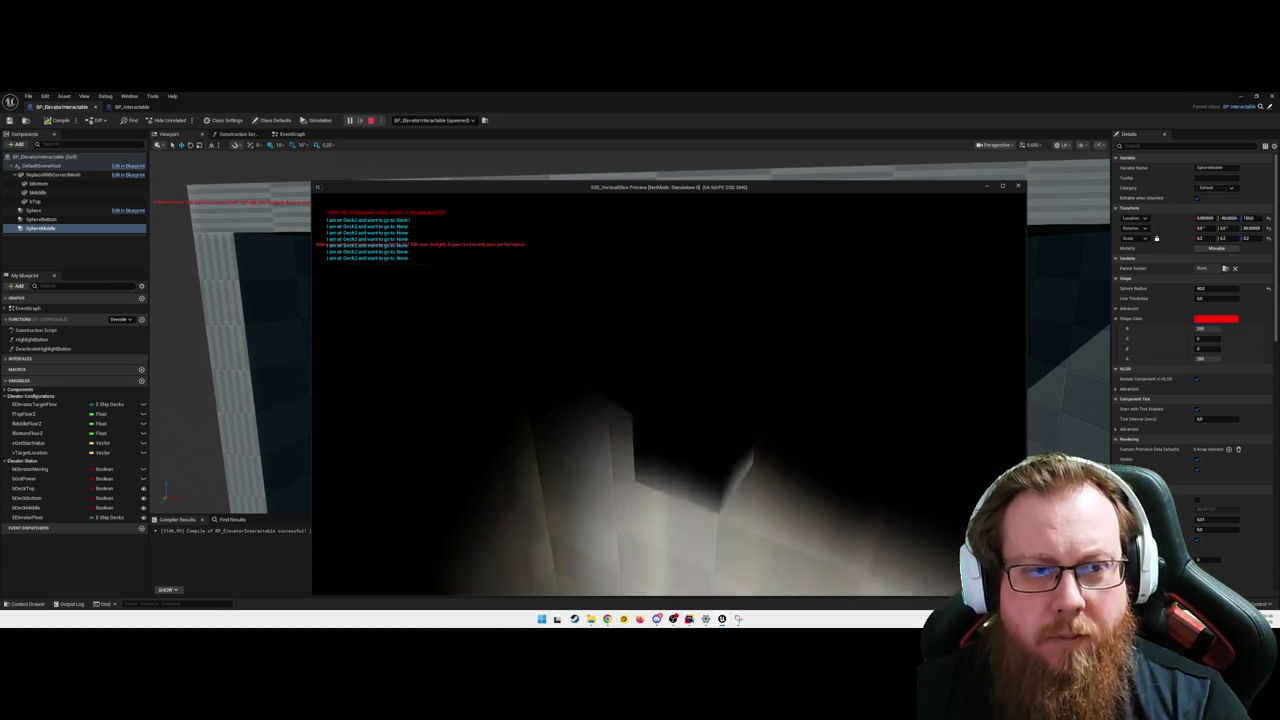
pyautogui.press('Escape')
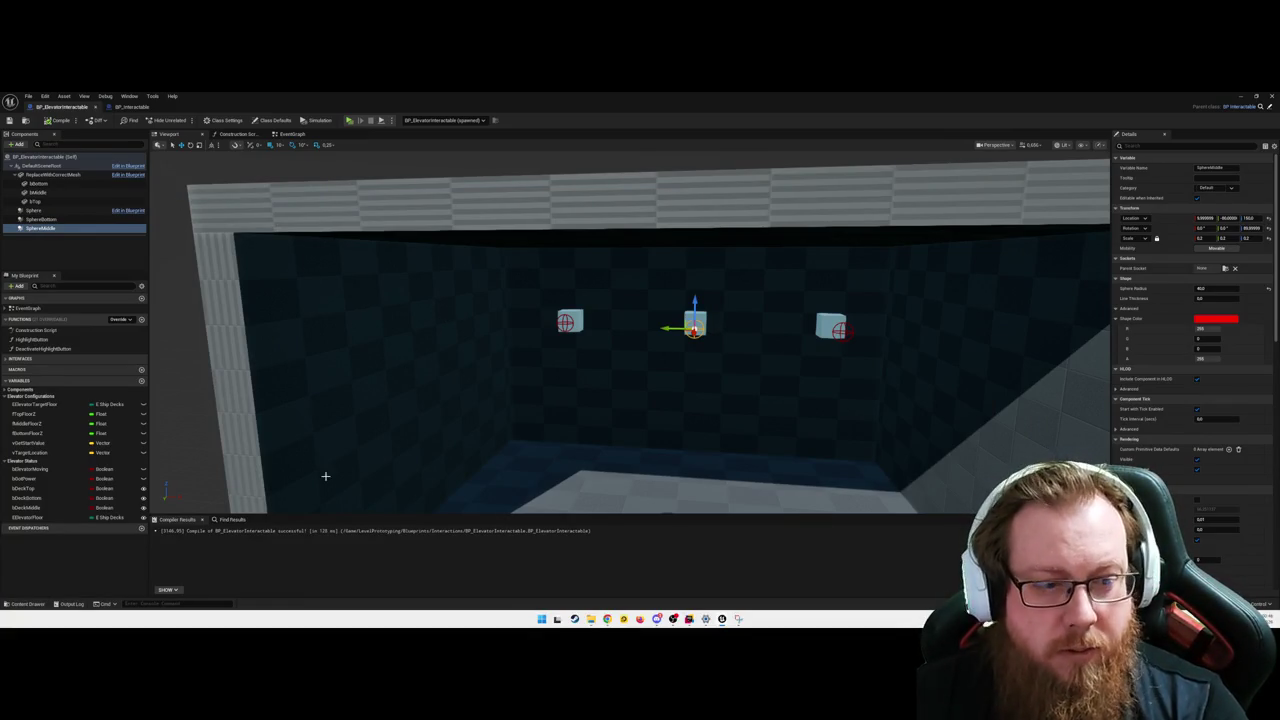
# - Add a RectLight component and parent it under the elevator mesh ReplaceWithCorrectMesh
pyautogui.moveTo(546, 371)
pyautogui.mouseDown()
pyautogui.moveTo(520, 365)
pyautogui.moveTo(546, 371)
pyautogui.mouseUp()
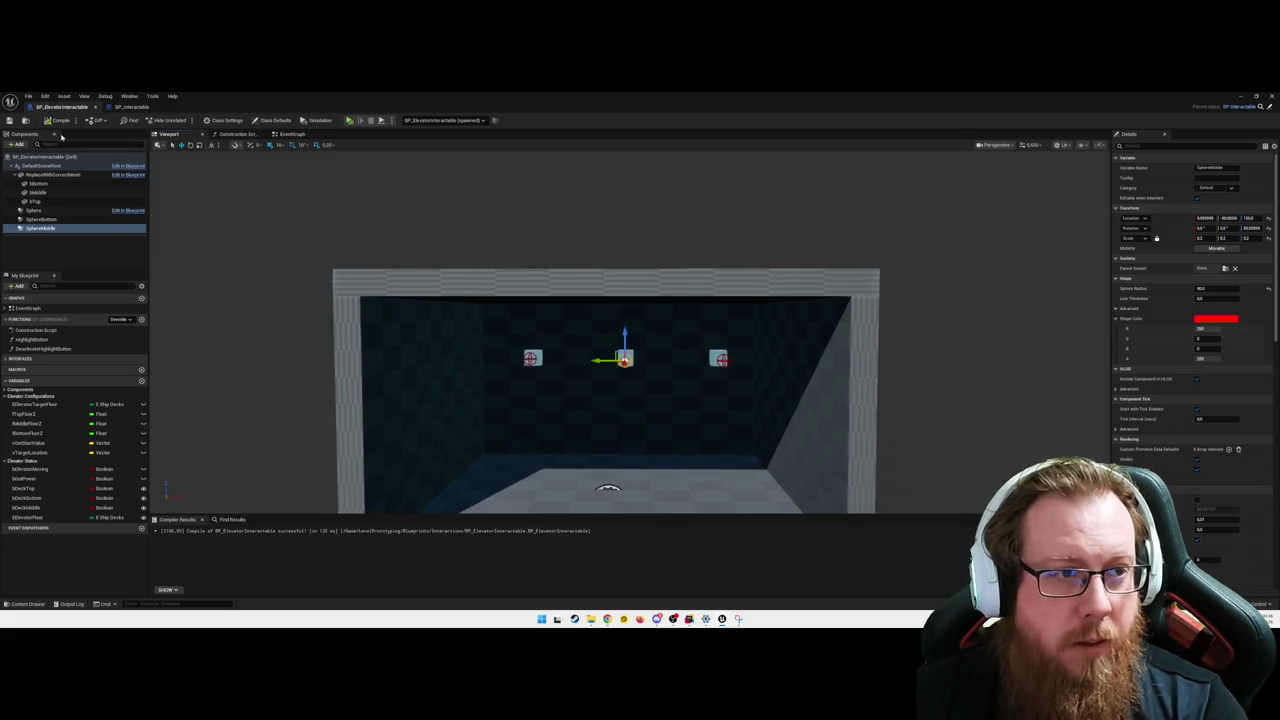
pyautogui.click(16, 145)
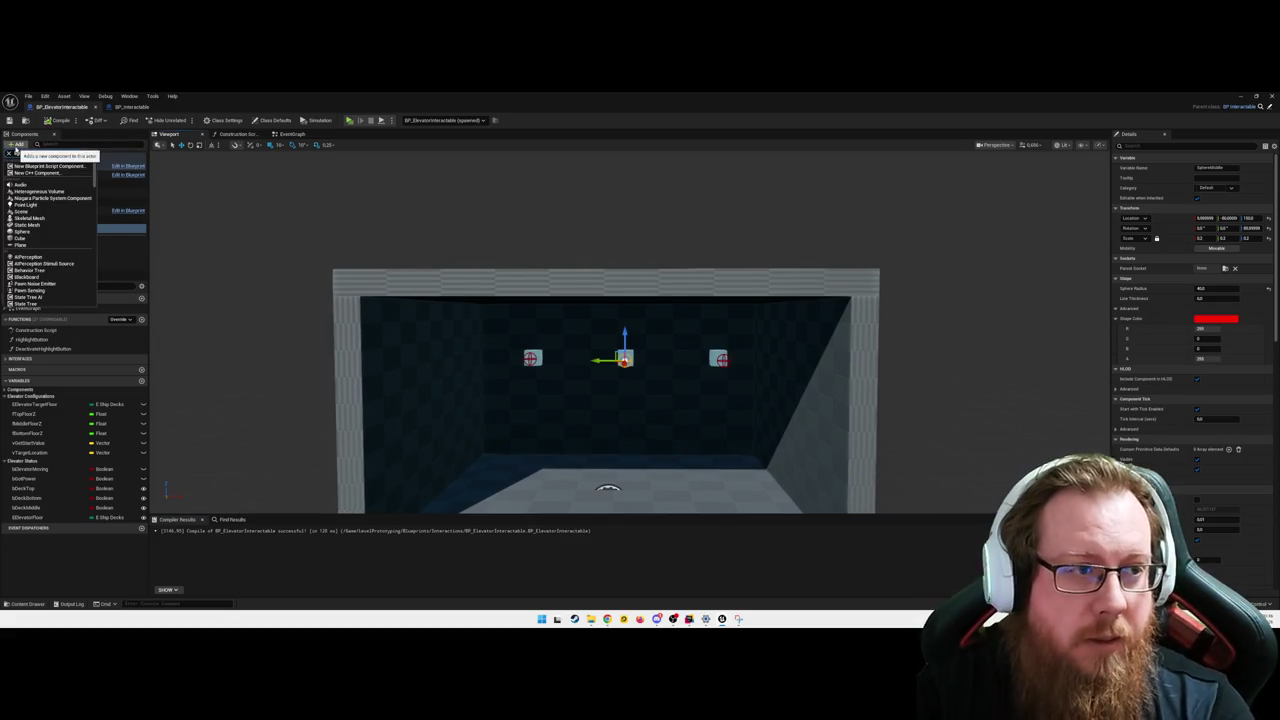
pyautogui.write('light')
pyautogui.click(30, 179)
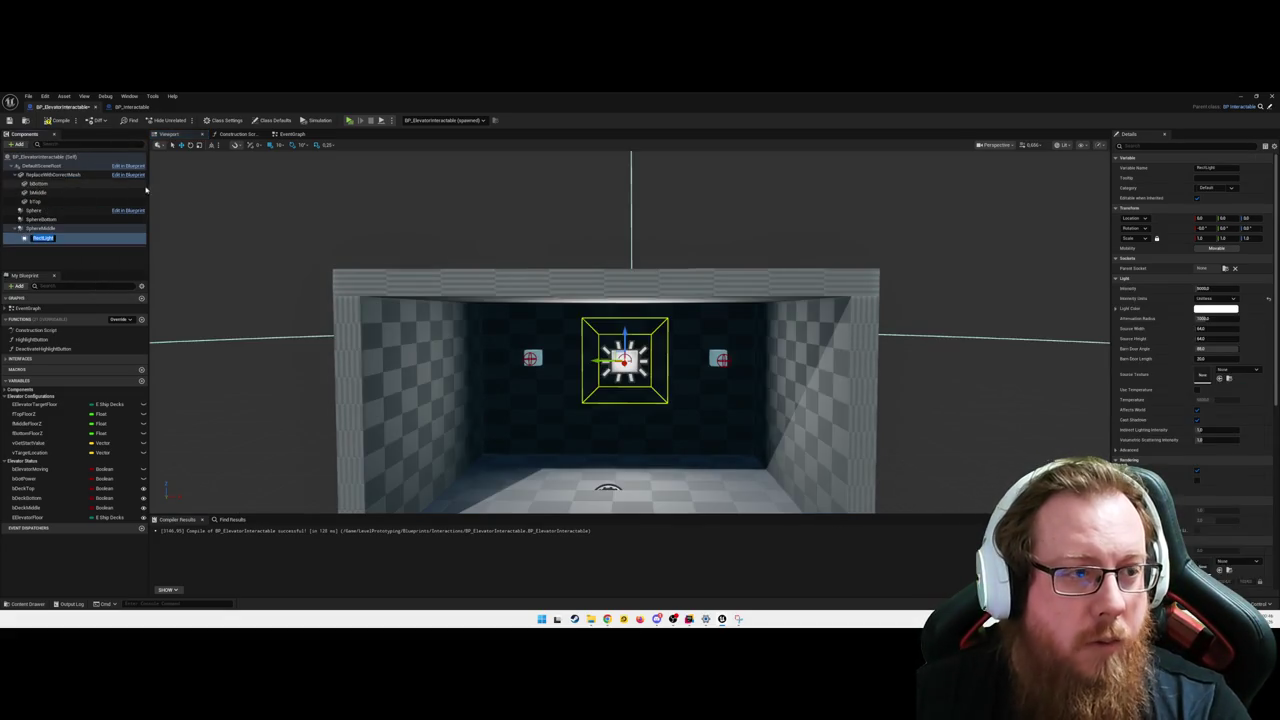
pyautogui.press('Return')
pyautogui.moveTo(44, 240); pyautogui.dragTo(40, 176)
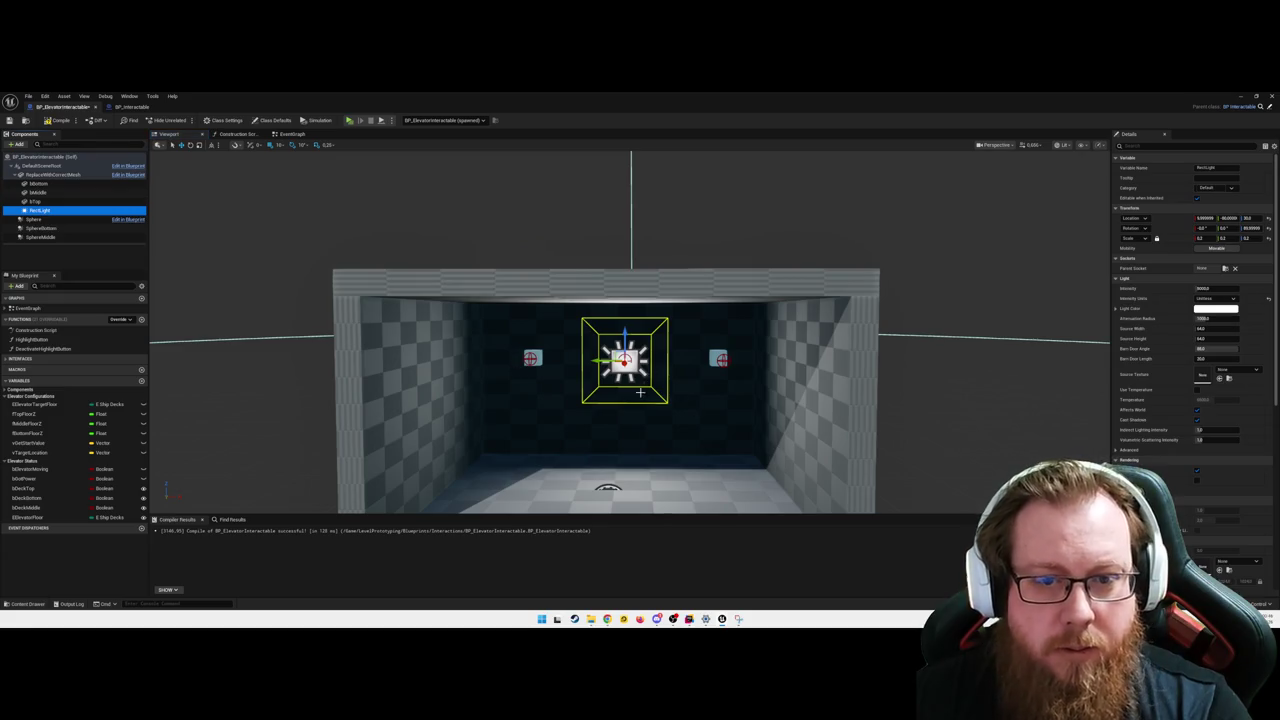
# - Rotate the RectLight -90° to face the floor and increase its attenuation radius
pyautogui.press('f')
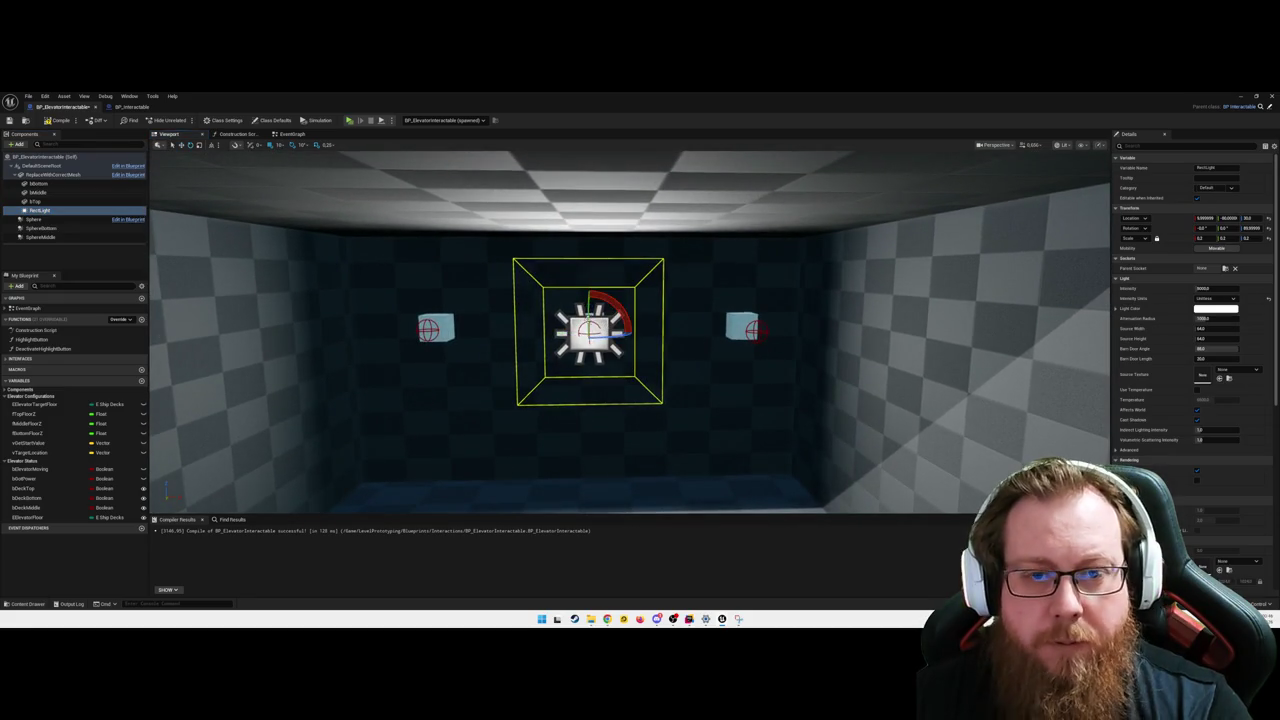
pyautogui.moveTo(588, 302)
pyautogui.mouseDown()
pyautogui.moveTo(598, 340)
pyautogui.moveTo(592, 219)
pyautogui.mouseUp()
pyautogui.press('w')
pyautogui.scroll(-10, 630, 330)
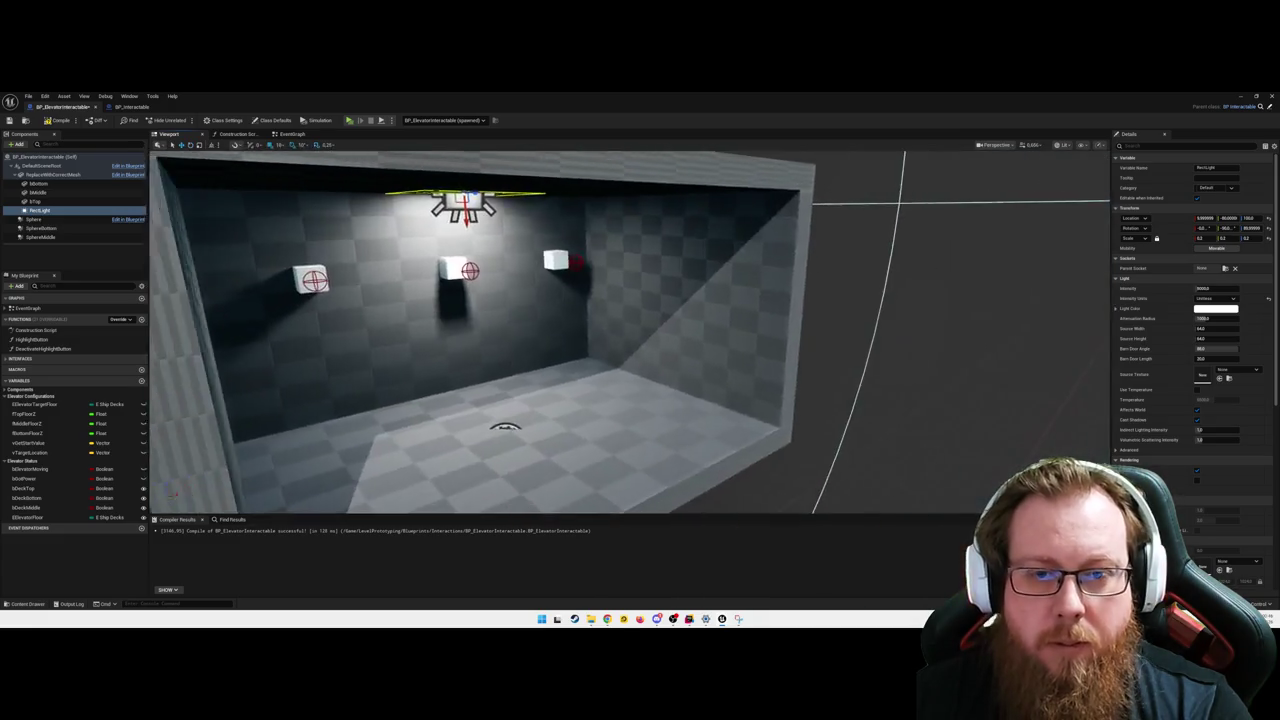
pyautogui.moveTo(1210, 318)
pyautogui.mouseDown()
pyautogui.moveTo(1150, 318)
pyautogui.moveTo(1260, 318)
pyautogui.moveTo(1215, 318)
pyautogui.moveTo(1240, 318)
pyautogui.moveTo(1190, 288)
pyautogui.moveTo(1210, 288)
pyautogui.mouseUp()
# - Enlarge the RectLight's Source Width and Source Height, and adjust its Barn Door Angle
pyautogui.click(1215, 328)
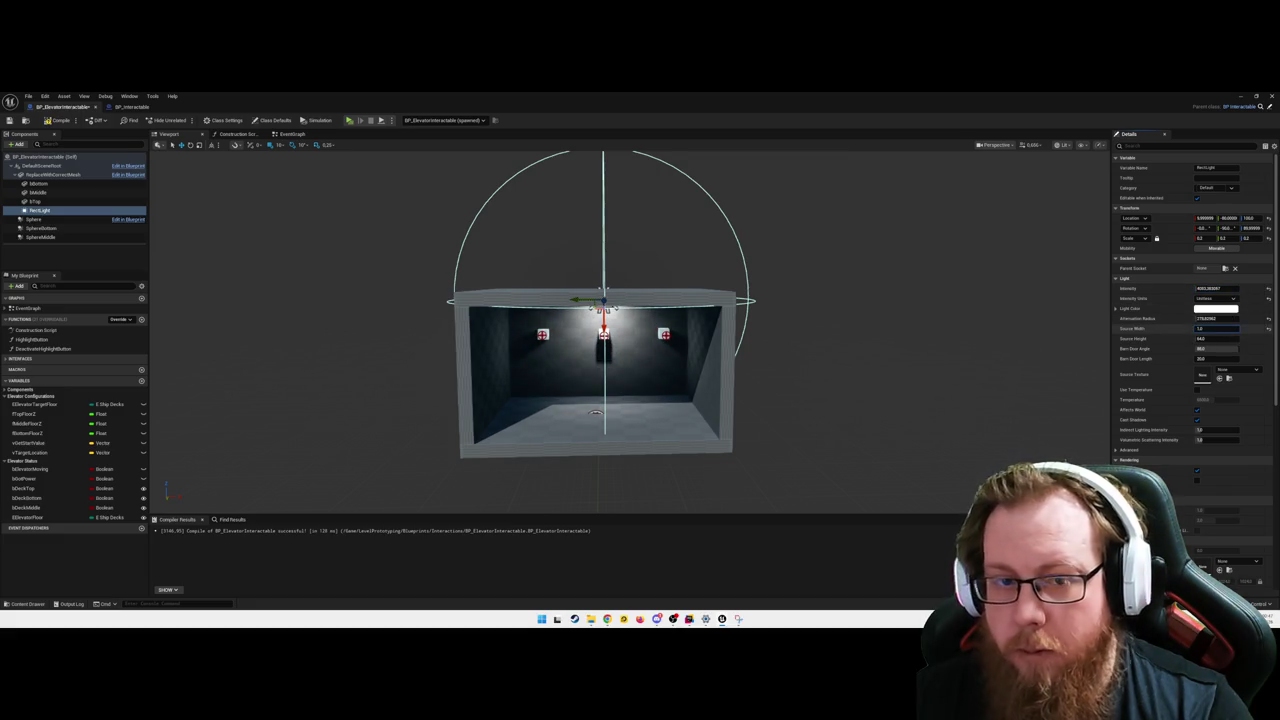
pyautogui.click(1200, 328)
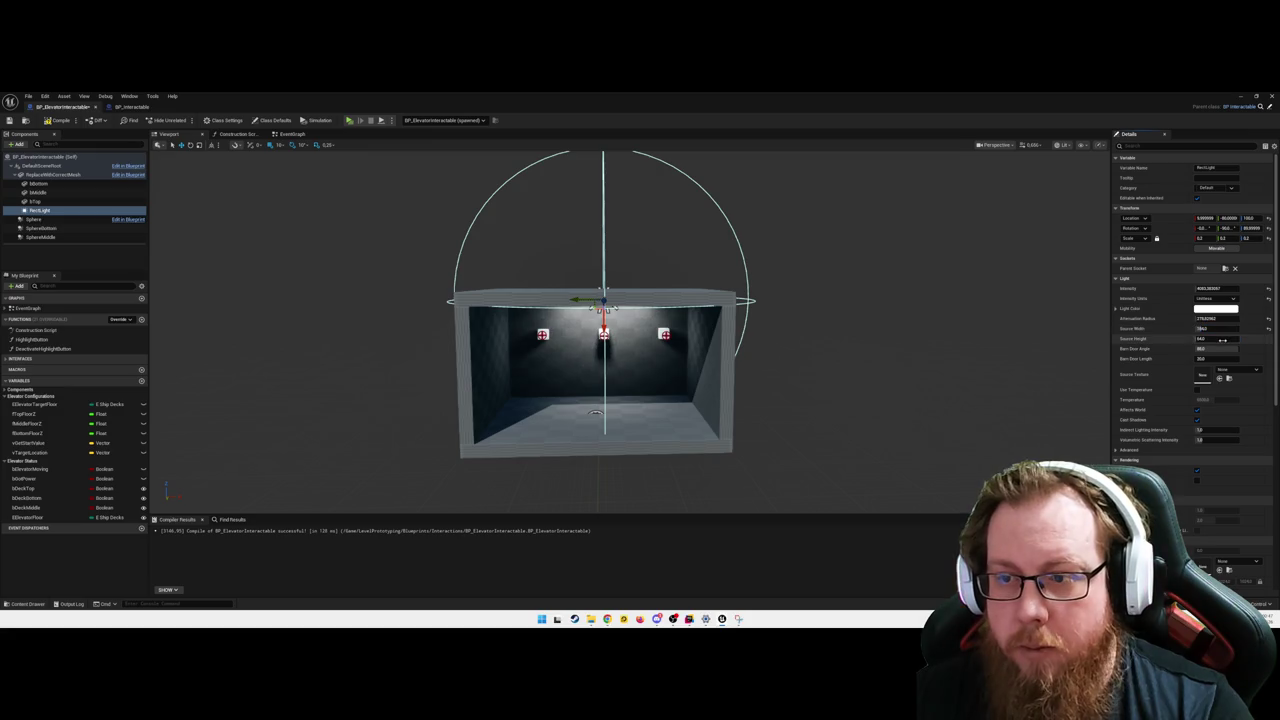
pyautogui.doubleClick(1200, 338)
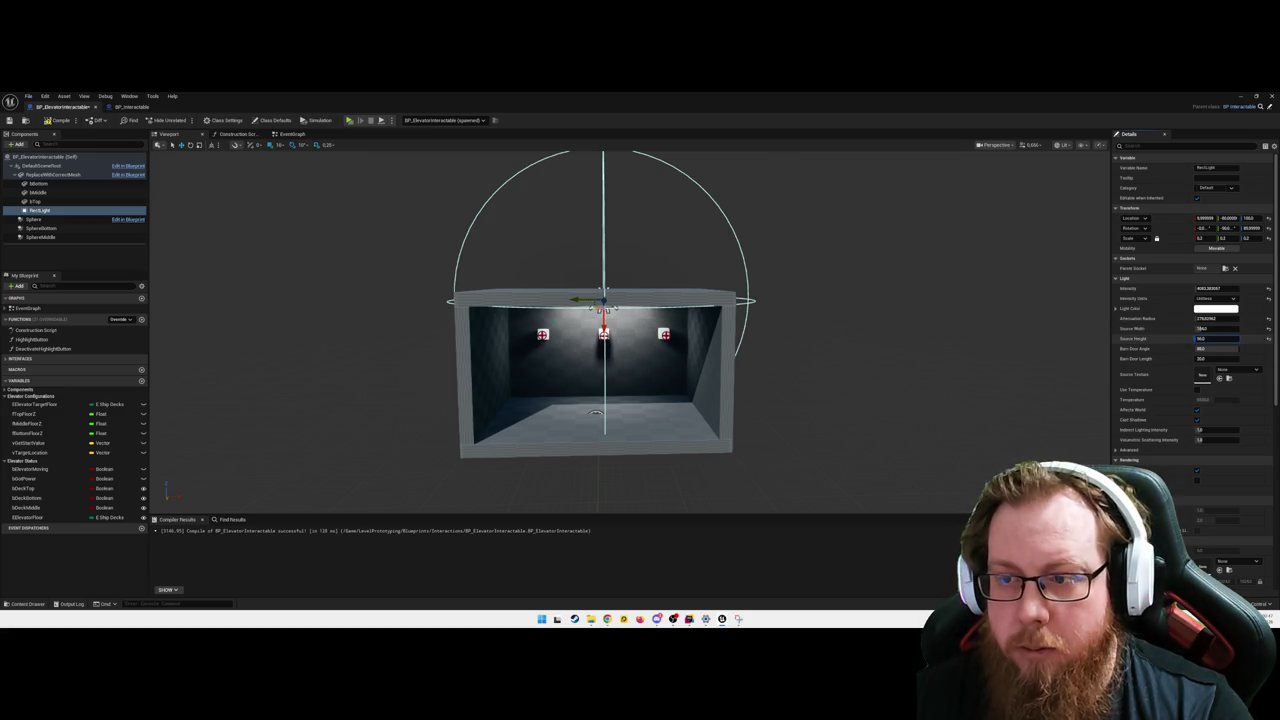
pyautogui.scroll(-5, 630, 330)
pyautogui.scroll(5, 1042, 308)
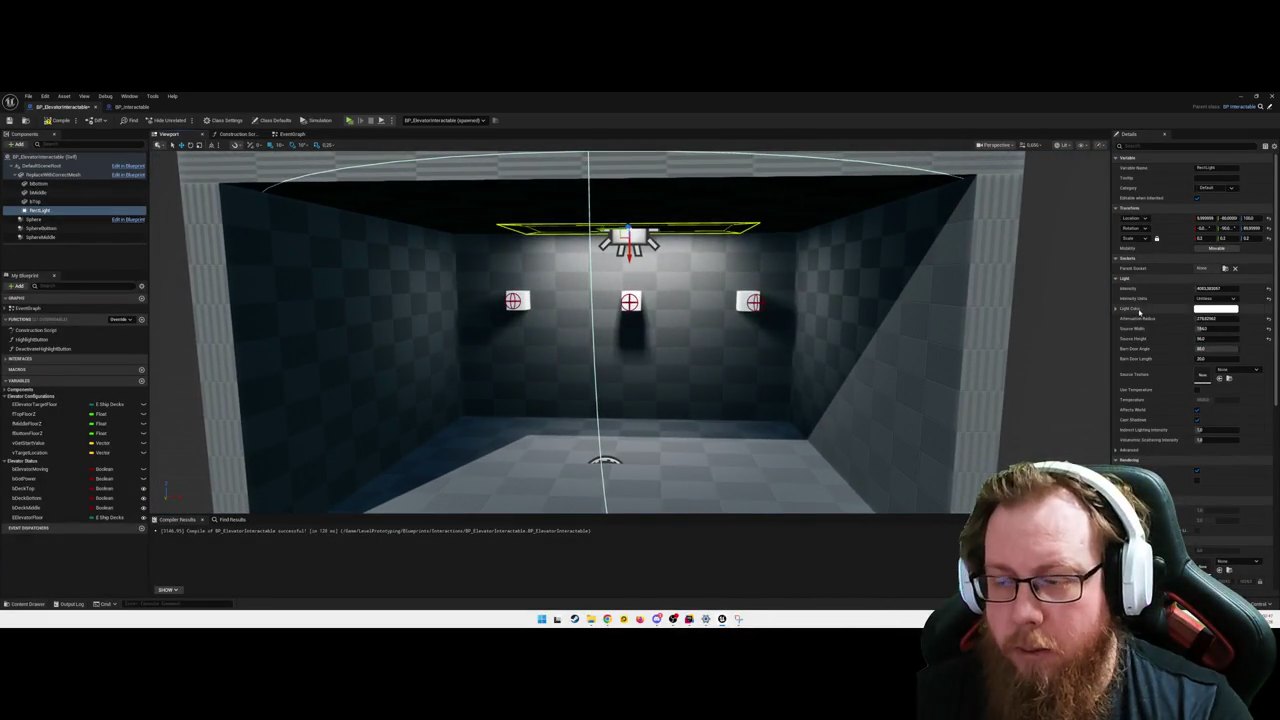
pyautogui.click(1268, 336)
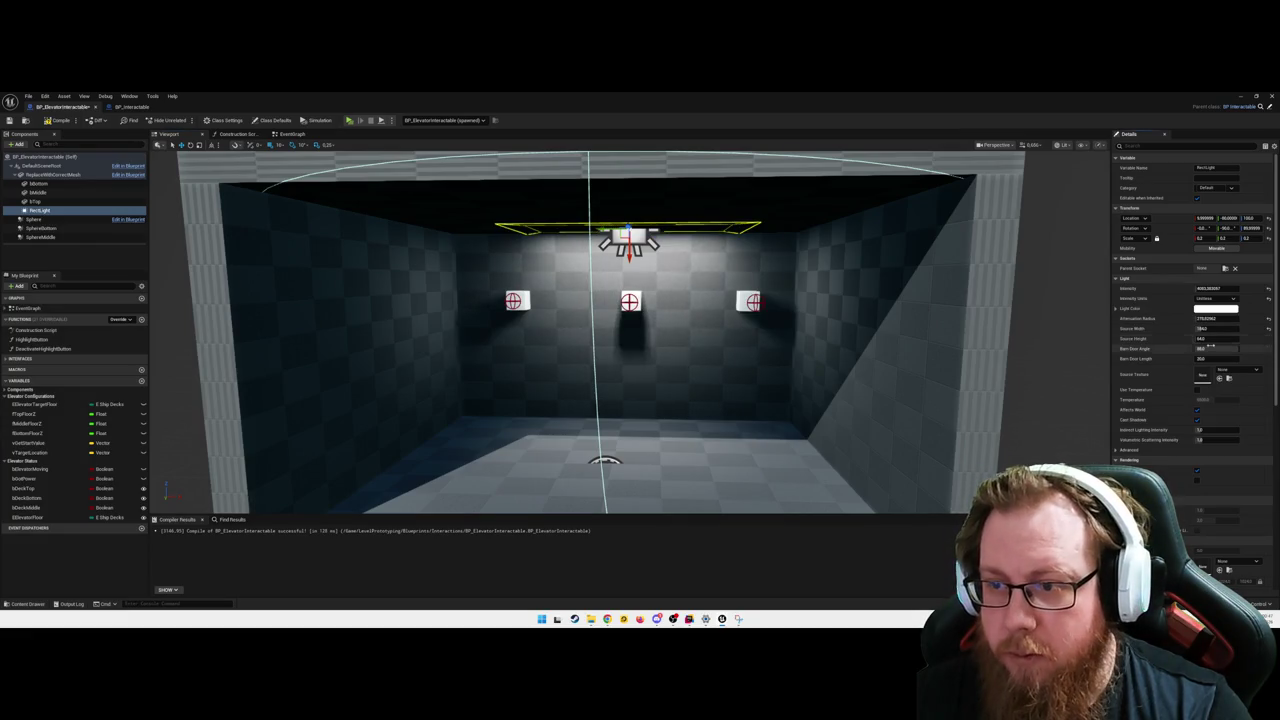
pyautogui.moveTo(1213, 349)
pyautogui.mouseDown()
pyautogui.moveTo(1263, 359)
pyautogui.moveTo(1210, 357)
pyautogui.mouseUp()
# - Set the RectLight Intensity to 2500 and recompile the elevator Blueprint
pyautogui.moveTo(1213, 289)
pyautogui.mouseDown()
pyautogui.moveTo(1190, 289)
pyautogui.moveTo(1205, 289)
pyautogui.mouseUp()
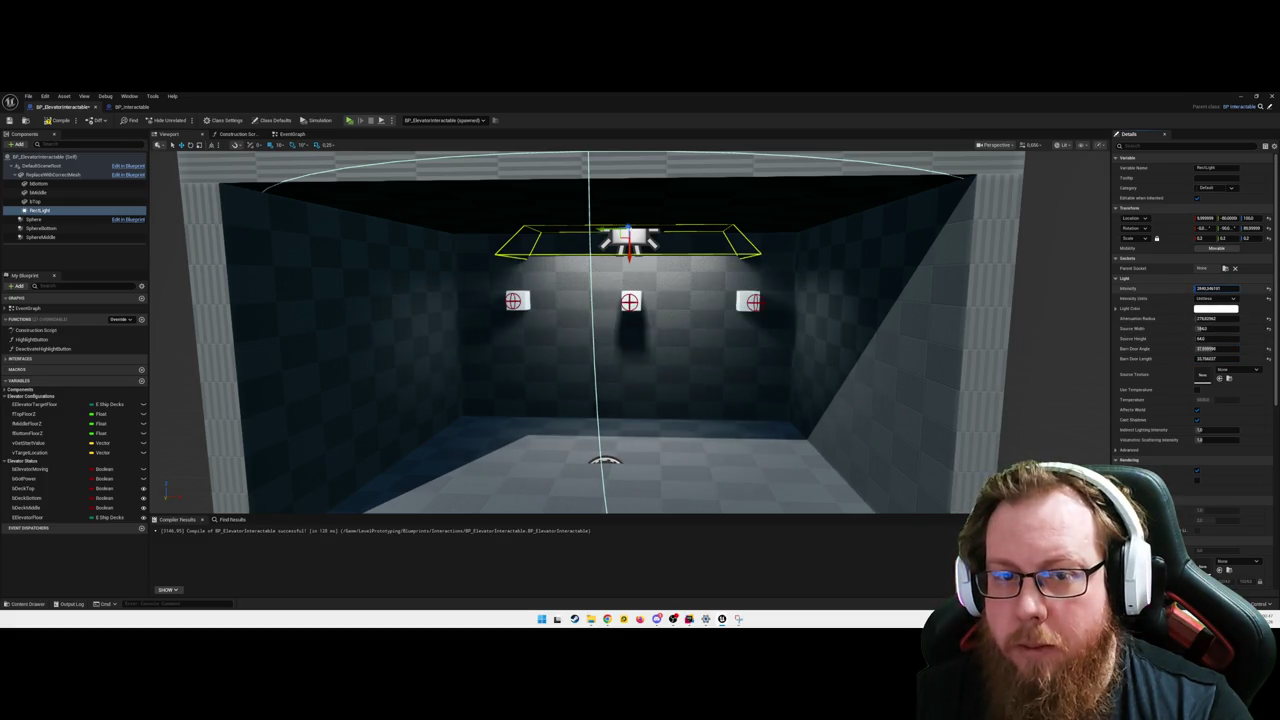
pyautogui.click(1265, 288)
pyautogui.click(1215, 288)
pyautogui.write('2500')
pyautogui.press('Return')
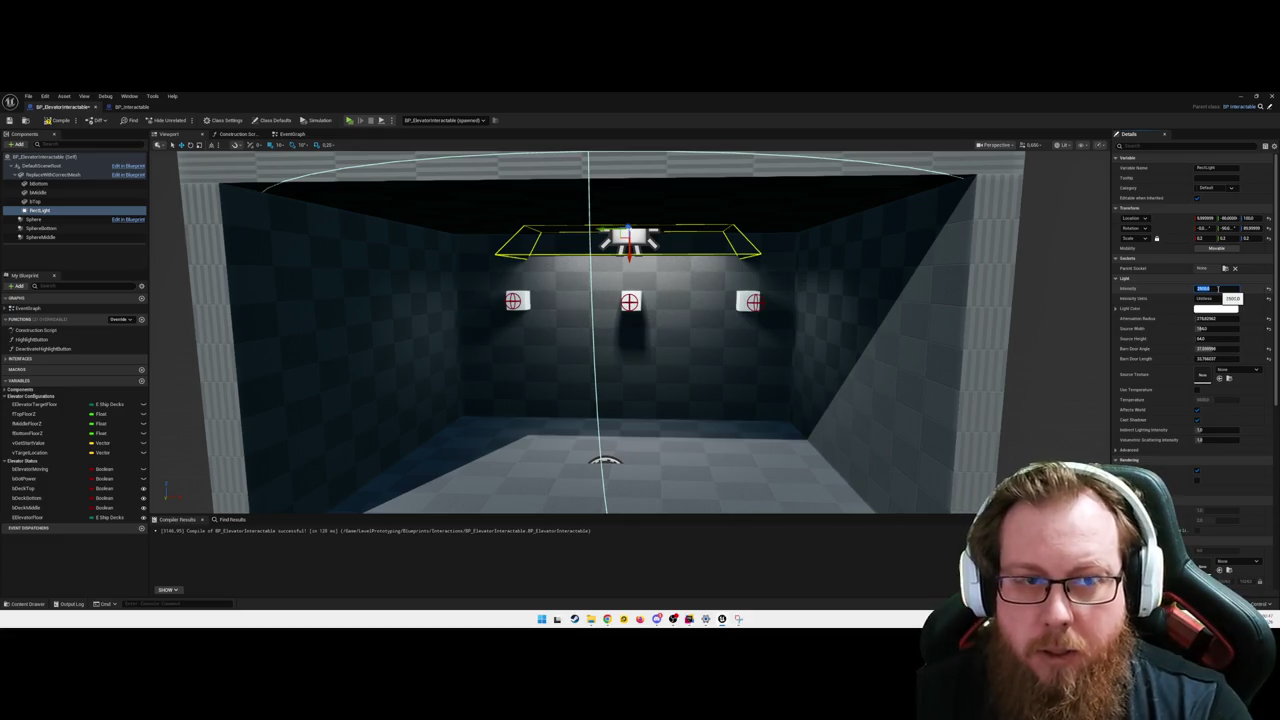
pyautogui.scroll(-5, 853, 280)
pyautogui.scroll(3, 853, 280)
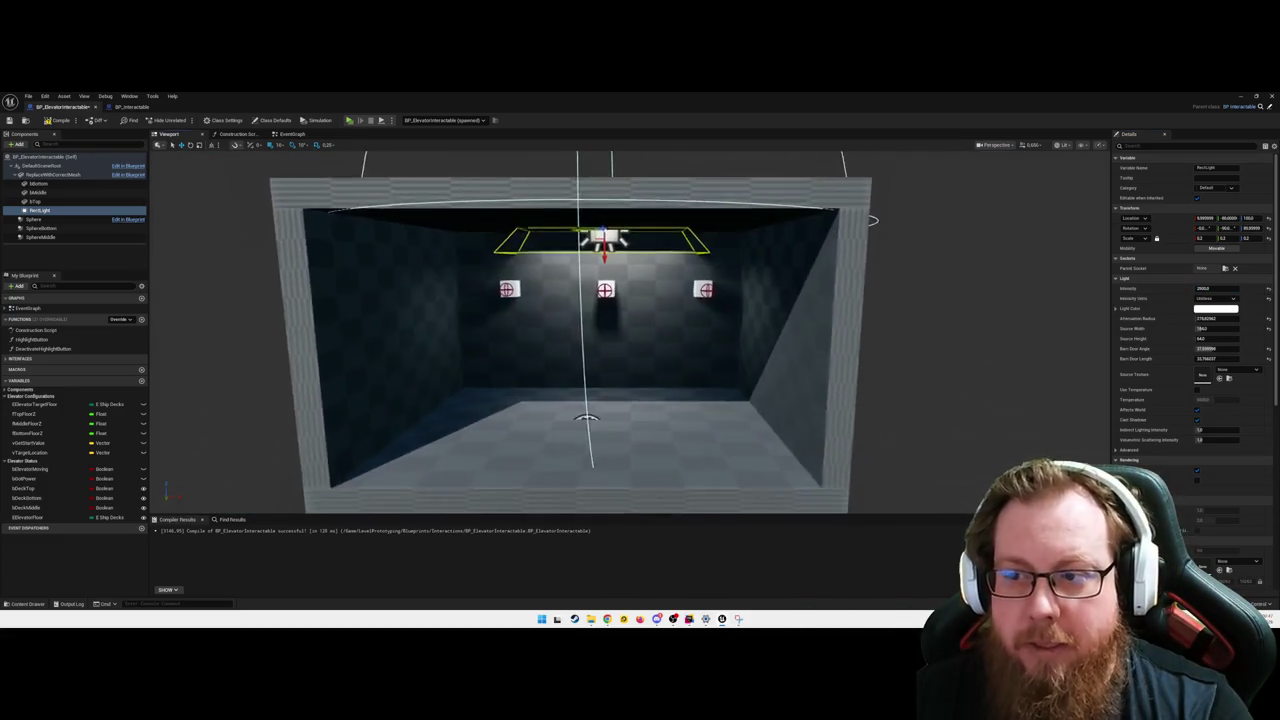
pyautogui.scroll(-2, 853, 280)
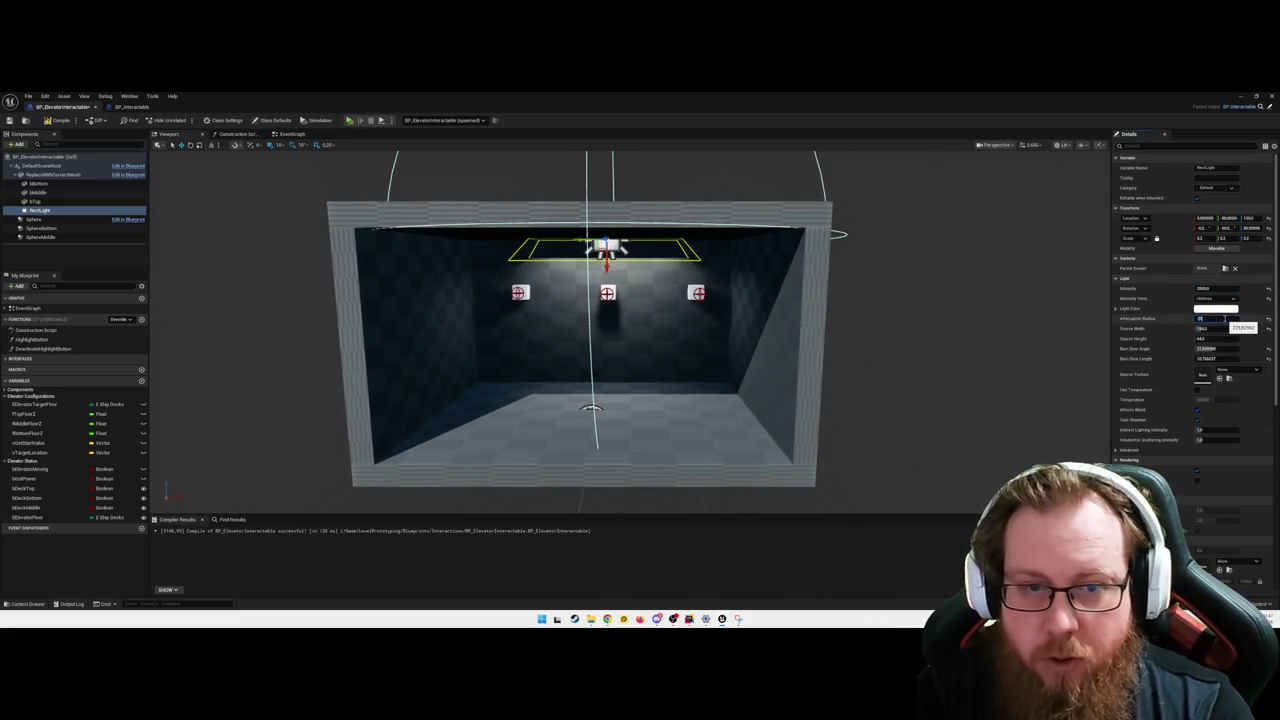
pyautogui.moveTo(786, 357)
pyautogui.mouseDown()
pyautogui.moveTo(660, 335)
pyautogui.moveTo(790, 283)
pyautogui.moveTo(663, 326)
pyautogui.mouseUp()
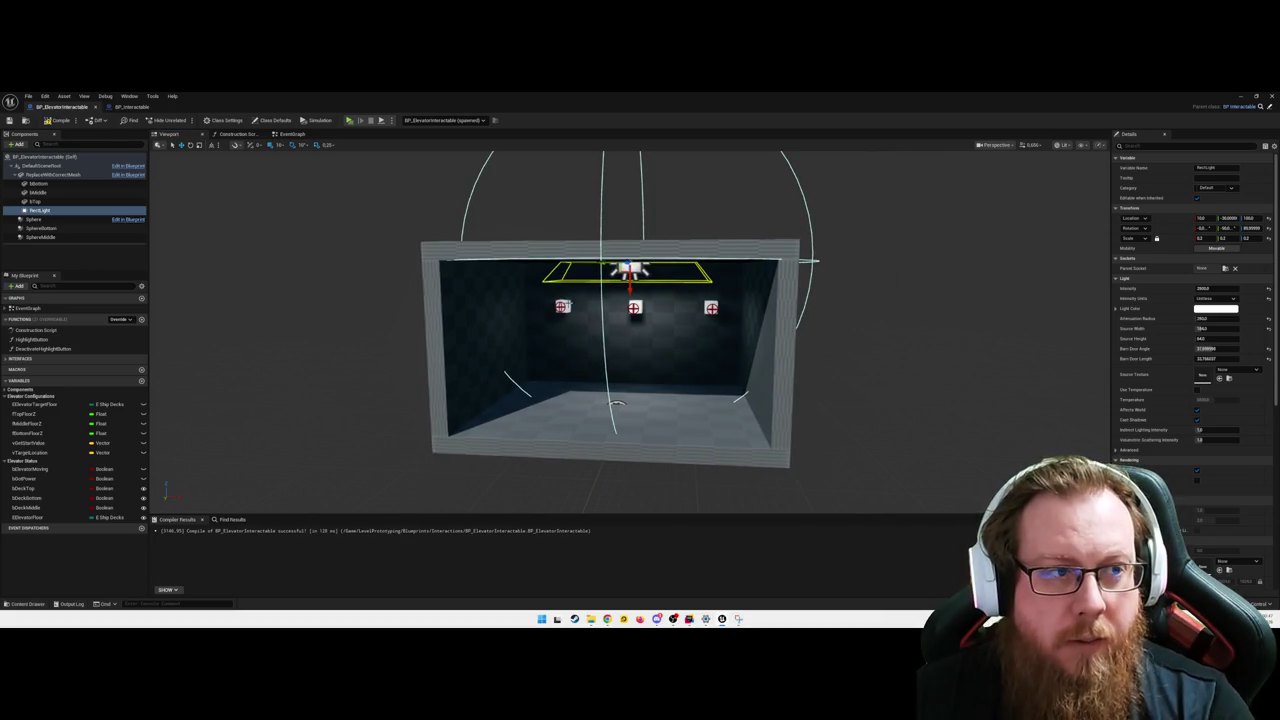
pyautogui.click(59, 121)
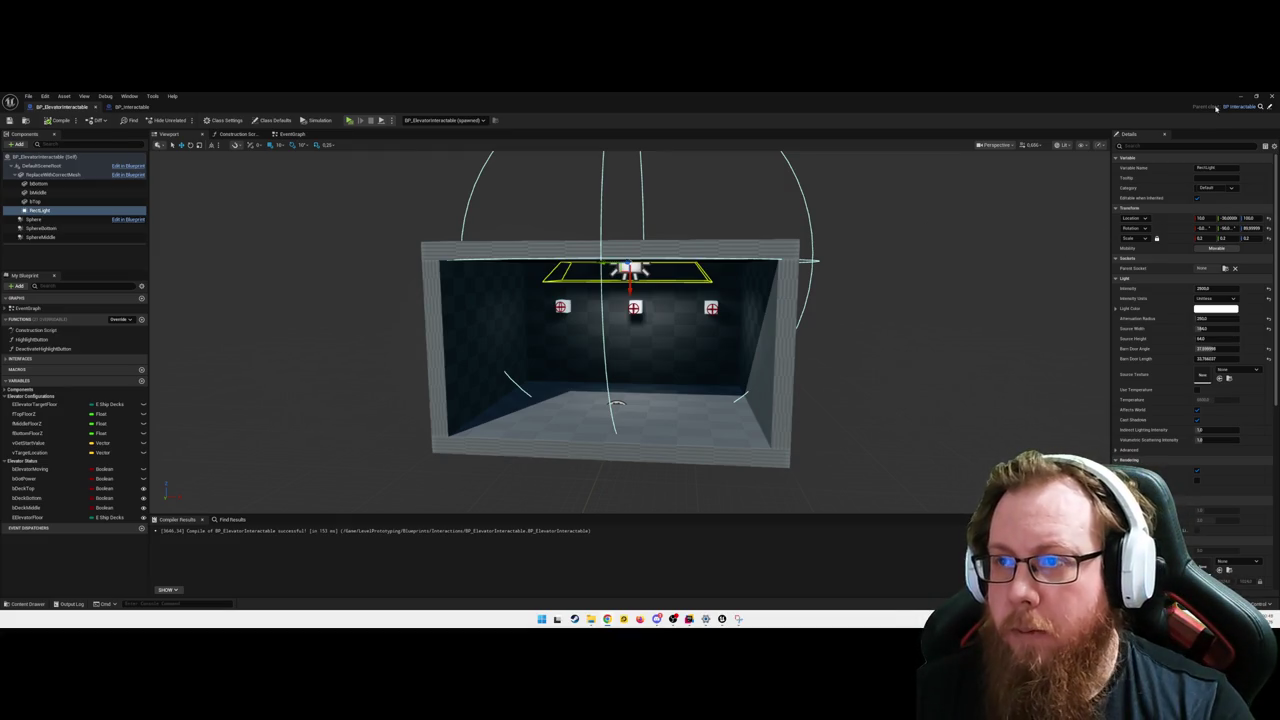
# - Leave the Blueprint editor and return to the hangar level view
pyautogui.click(1239, 96)
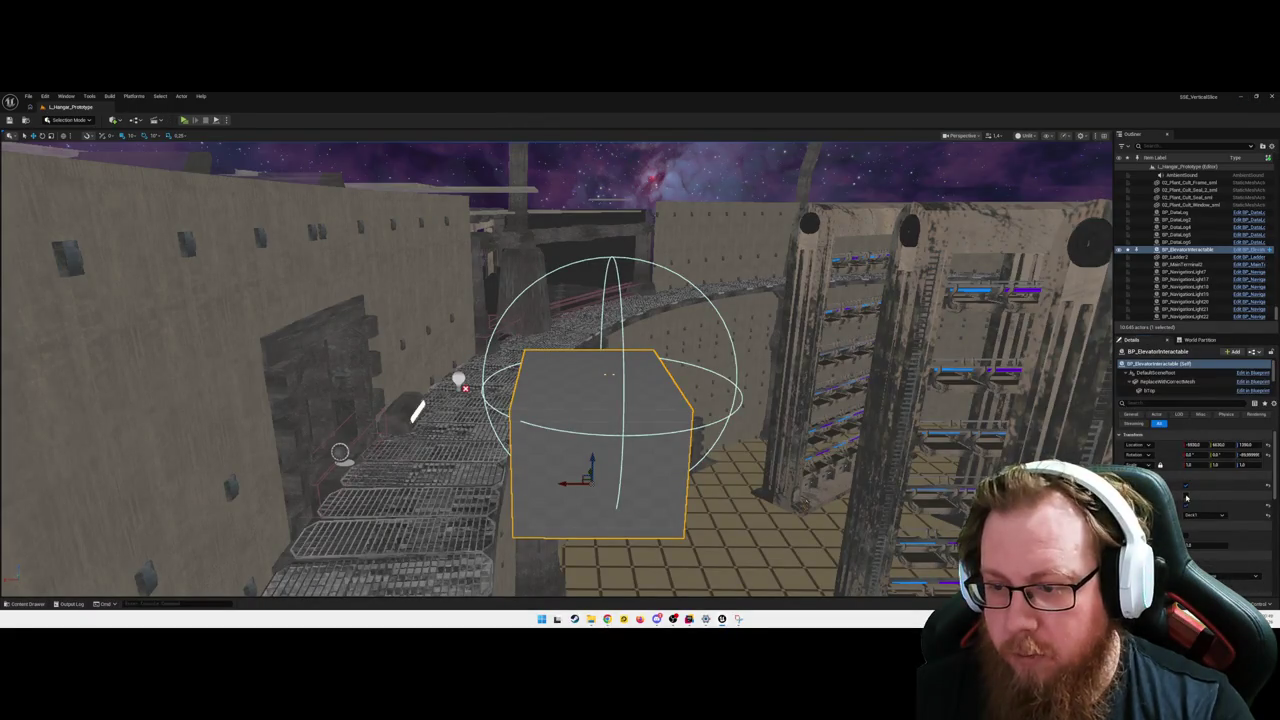
# - Orbit around the elevator actor and start Play-In-Editor with Alt+P
pyautogui.moveTo(865, 480); pyautogui.dragTo(790, 450)
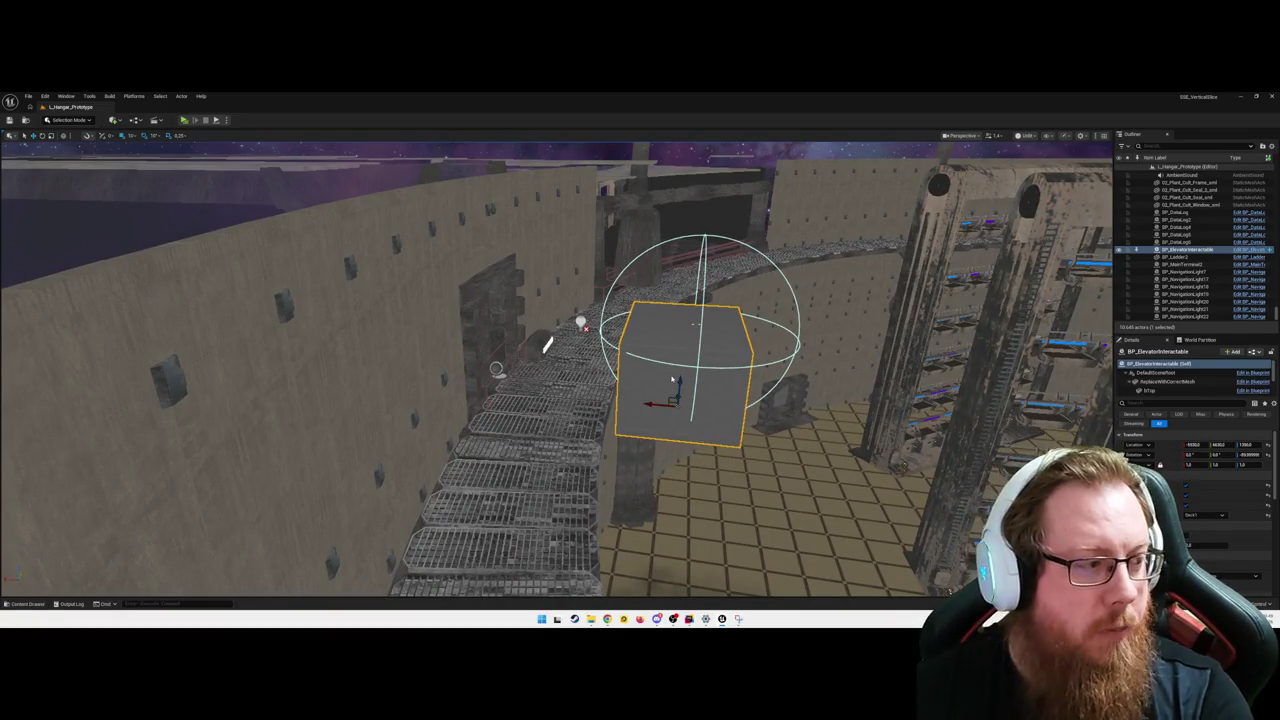
pyautogui.hotkey('alt', 'p')
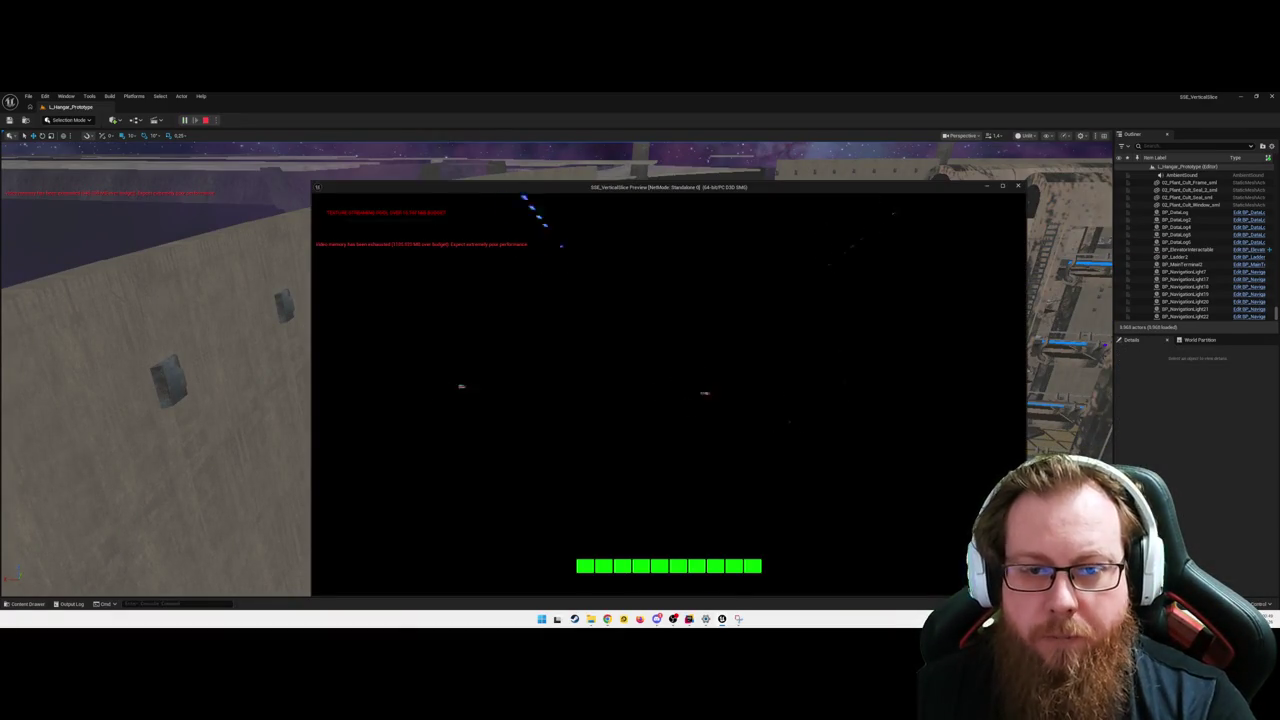
pyautogui.moveTo(656, 592)
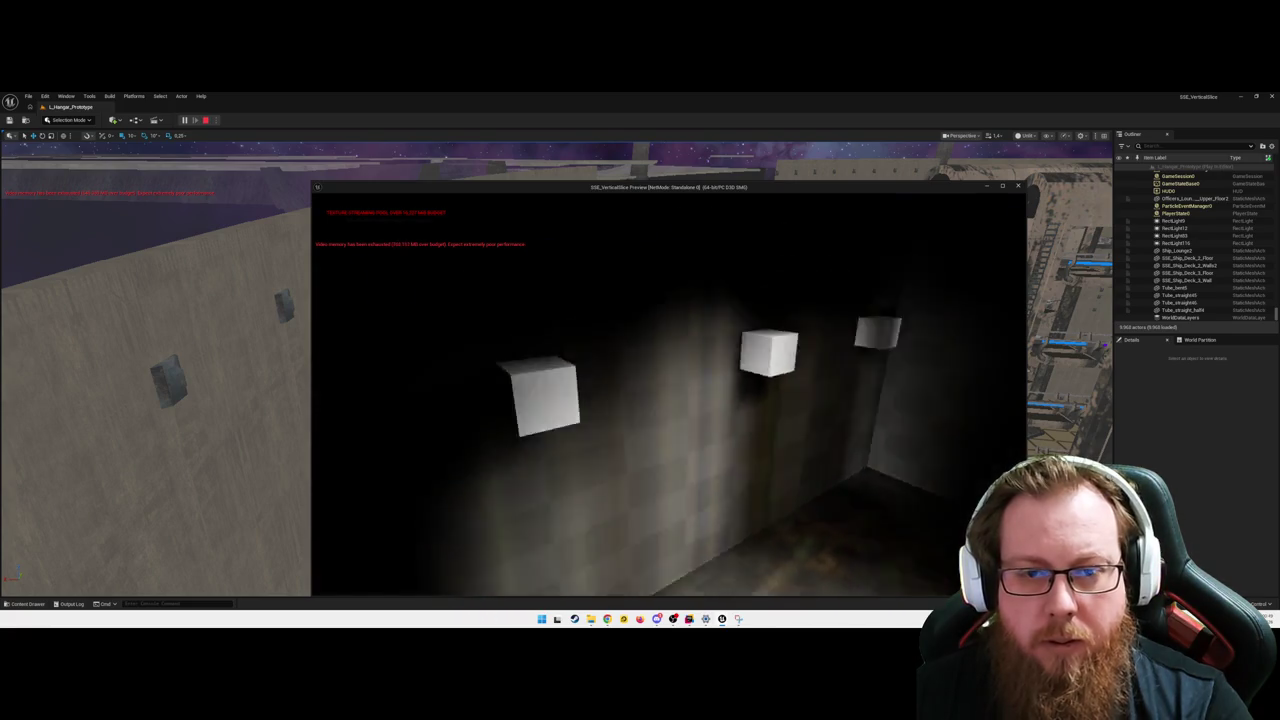
# - Press E at two deck buttons to see their debug messages, then stop with Esc
pyautogui.press('e')
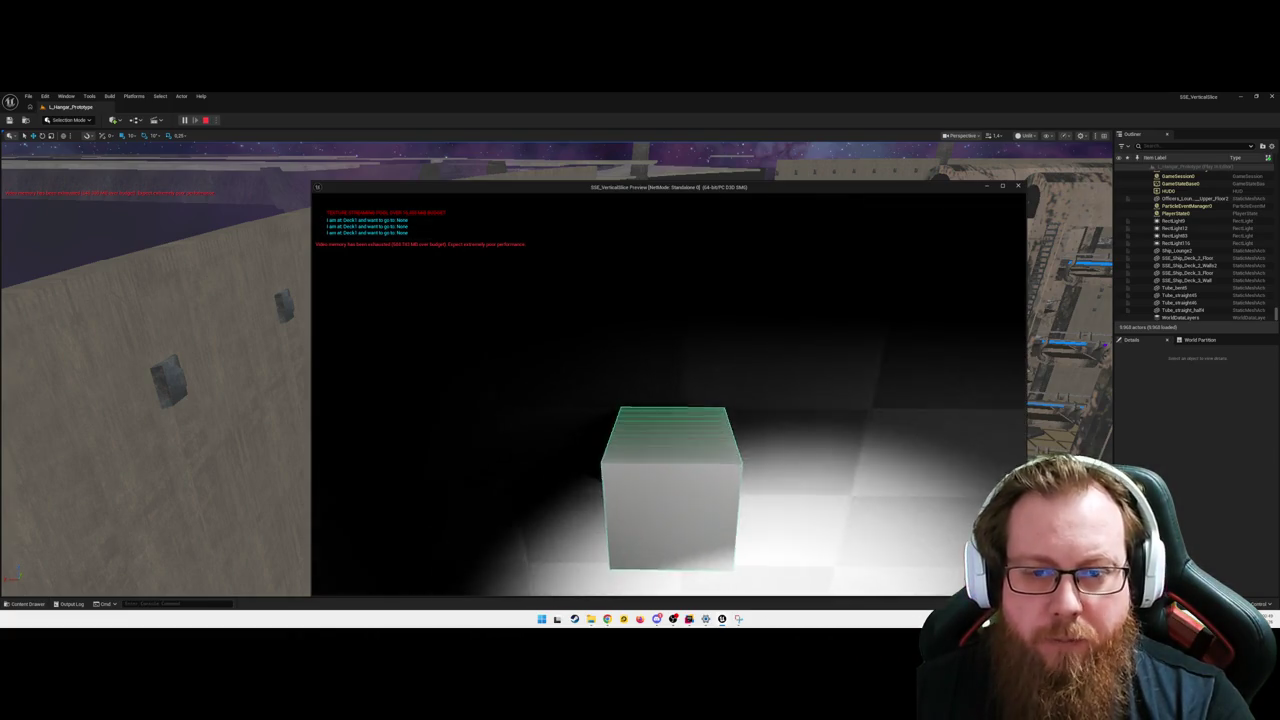
pyautogui.press('e')
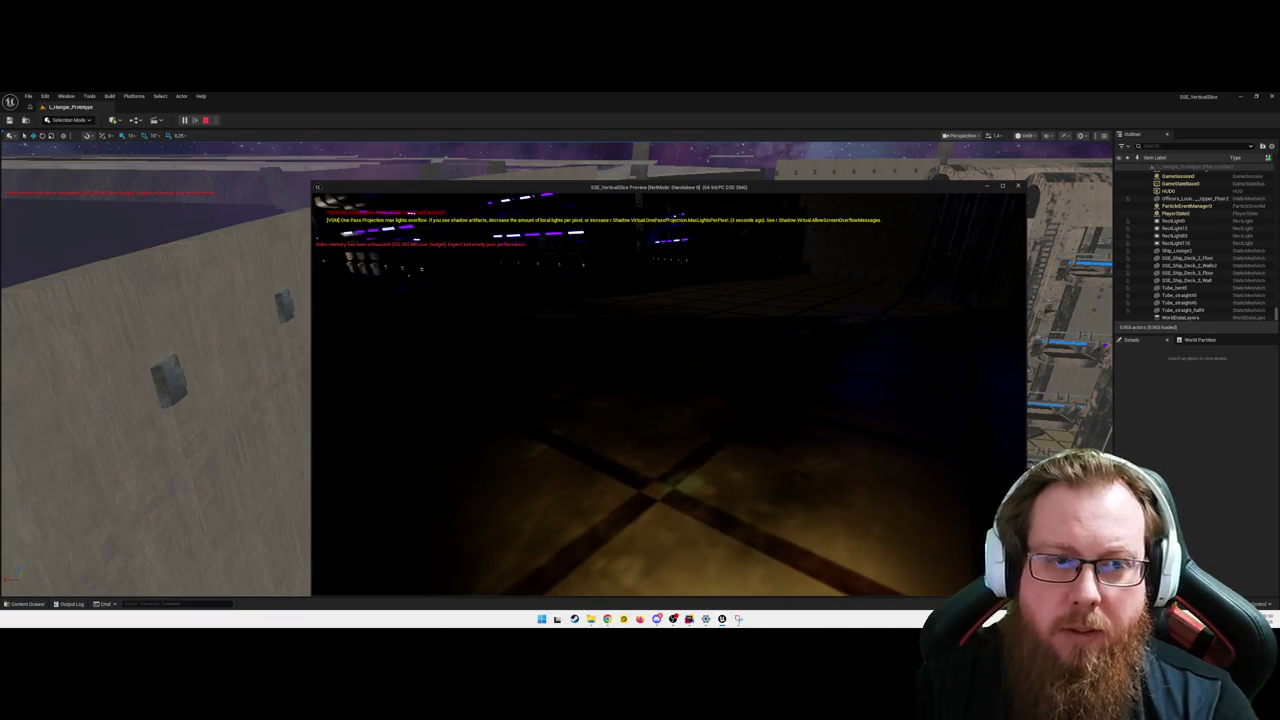
pyautogui.press('Escape')
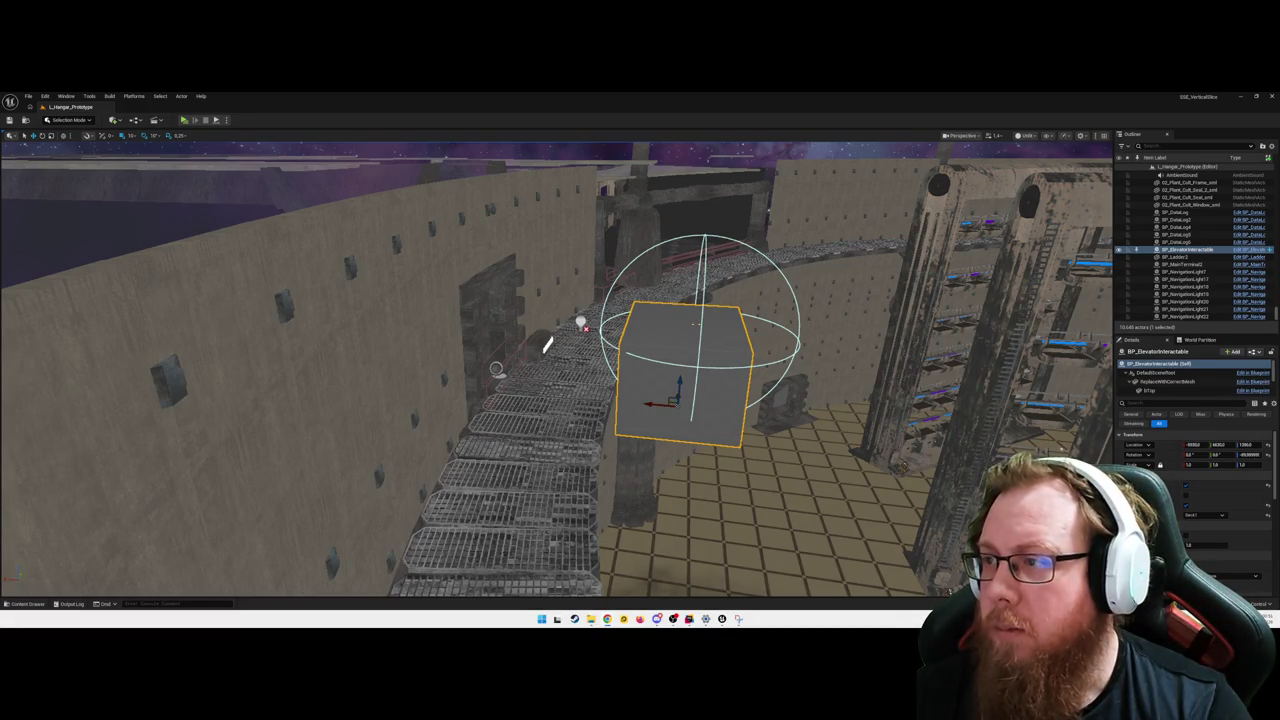
pyautogui.moveTo(560, 370); pyautogui.dragTo(600, 370)
# - In the Event Graph, add a Print String after the first Top SET node and select its message
pyautogui.hotkey('ctrl', 'e')
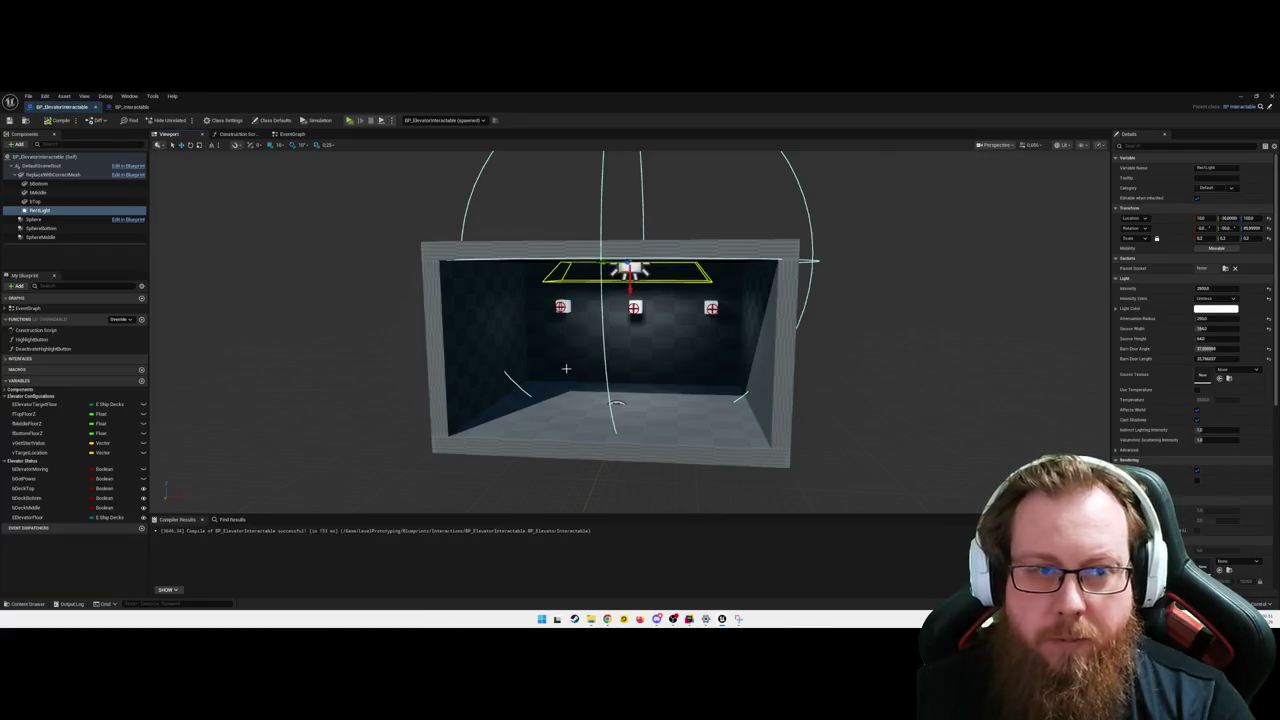
pyautogui.click(292, 134)
pyautogui.scroll(-6, 657, 400)
pyautogui.scroll(5, 558, 415)
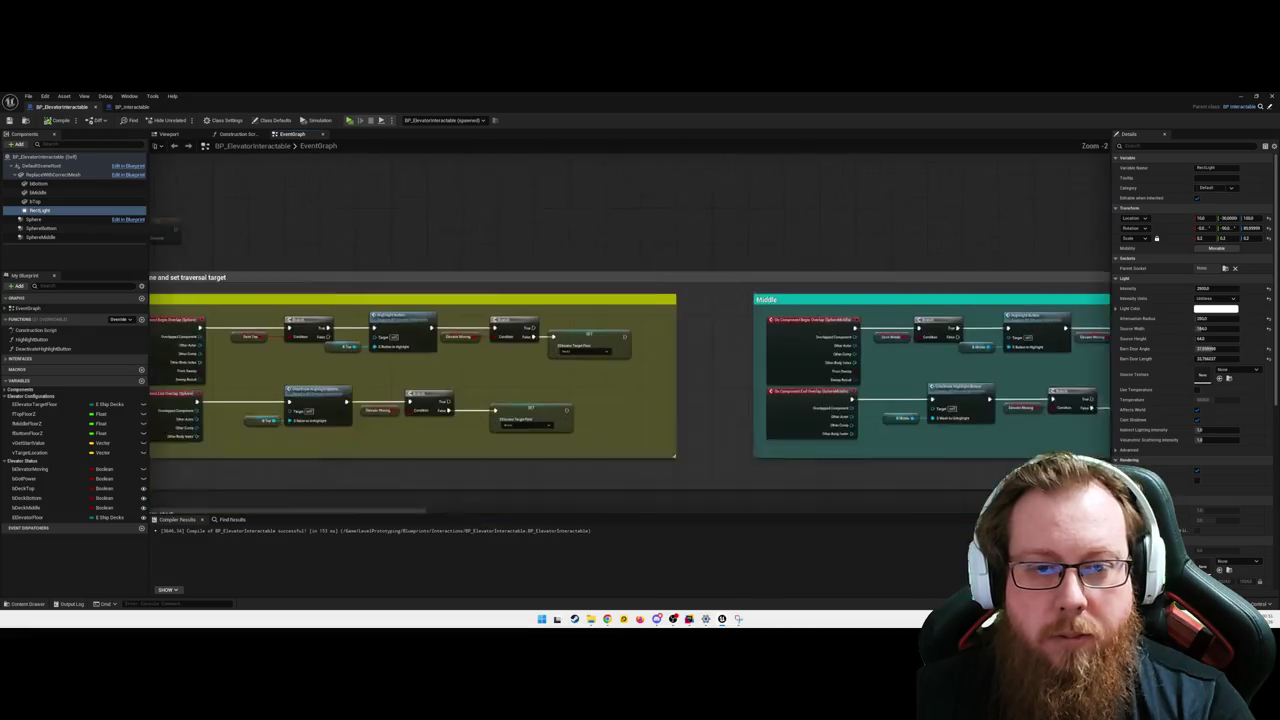
pyautogui.moveTo(664, 232)
pyautogui.mouseDown()
pyautogui.moveTo(651, 243)
pyautogui.moveTo(652, 230)
pyautogui.mouseUp()
pyautogui.write('print')
pyautogui.click(680, 255)
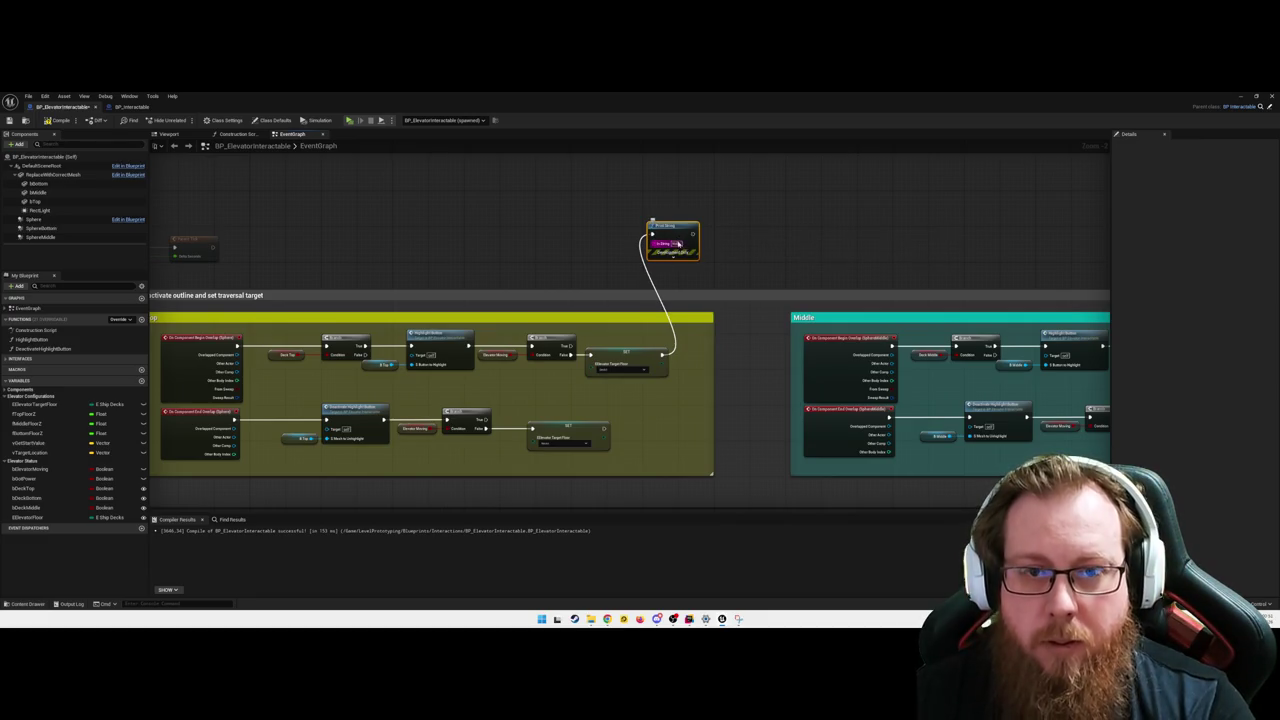
pyautogui.click(690, 244)
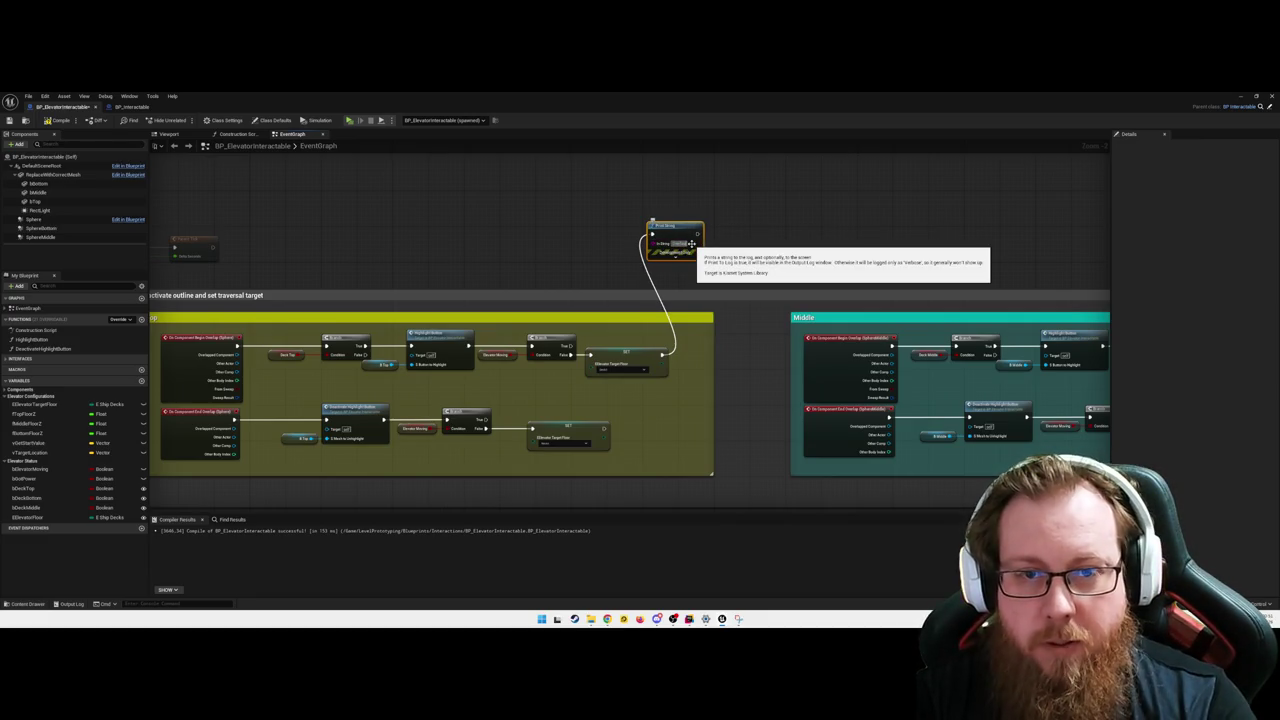
pyautogui.click(690, 244)
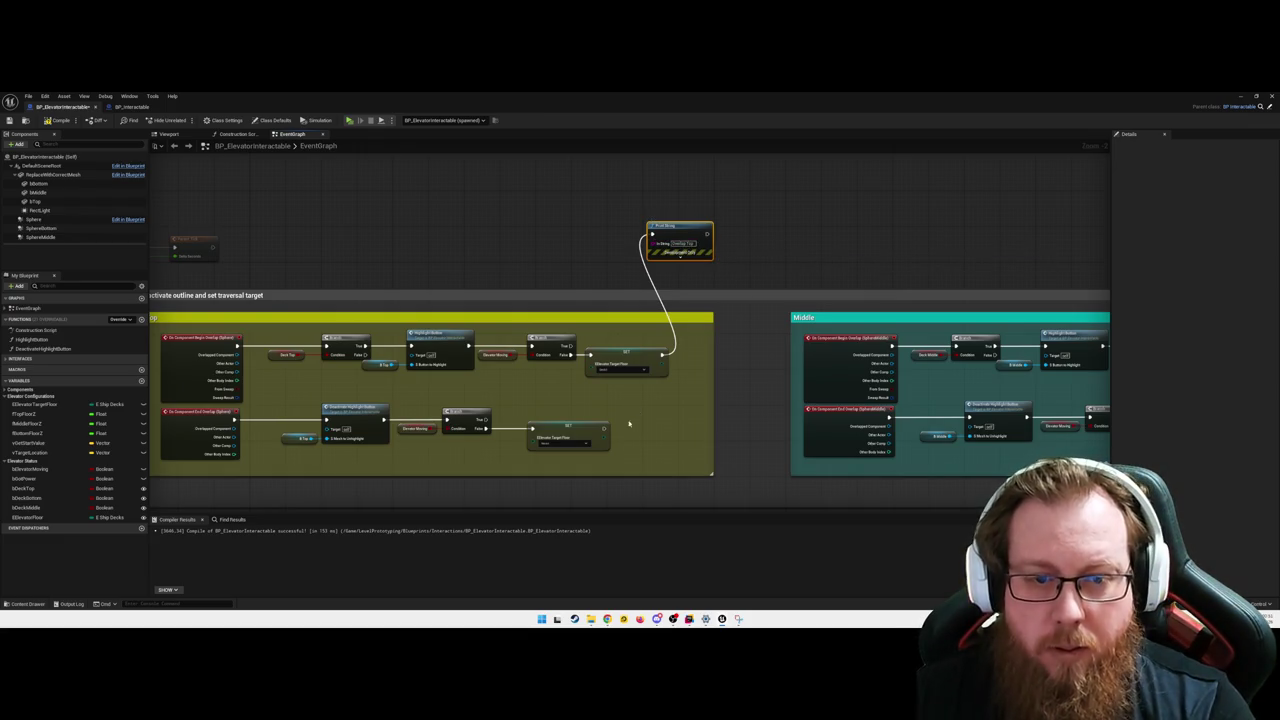
# - Add a second Print String after the other Top SET node with an 'Elevator' message
pyautogui.moveTo(605, 428); pyautogui.dragTo(772, 235)
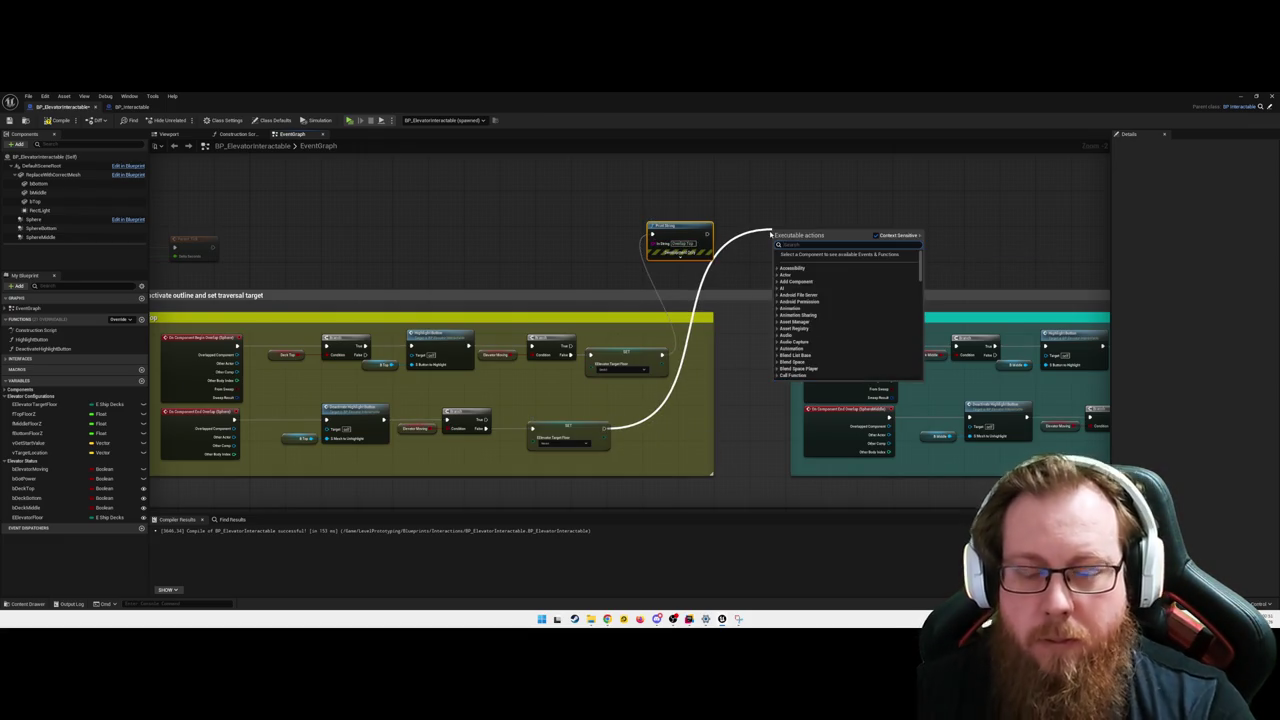
pyautogui.write('print string')
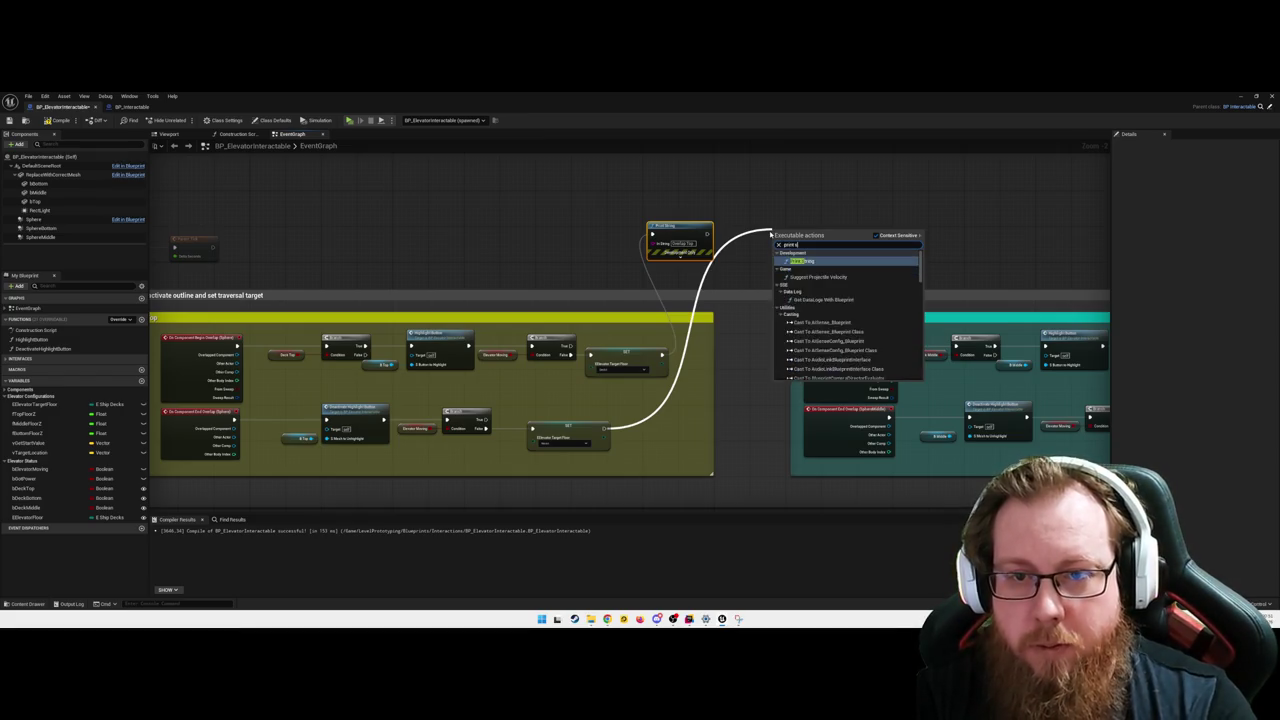
pyautogui.press('Return')
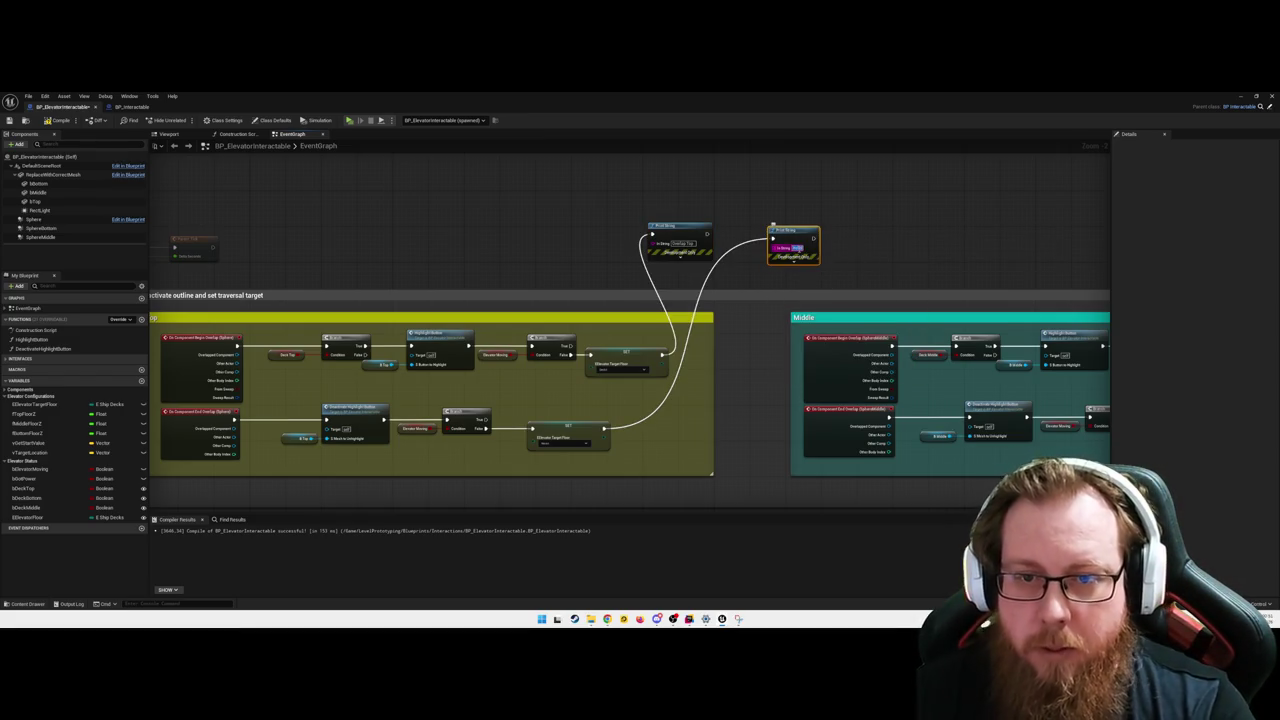
pyautogui.write('Elevator')
pyautogui.press('BackSpace')
pyautogui.press('BackSpace')
pyautogui.press('BackSpace')
pyautogui.write('r')
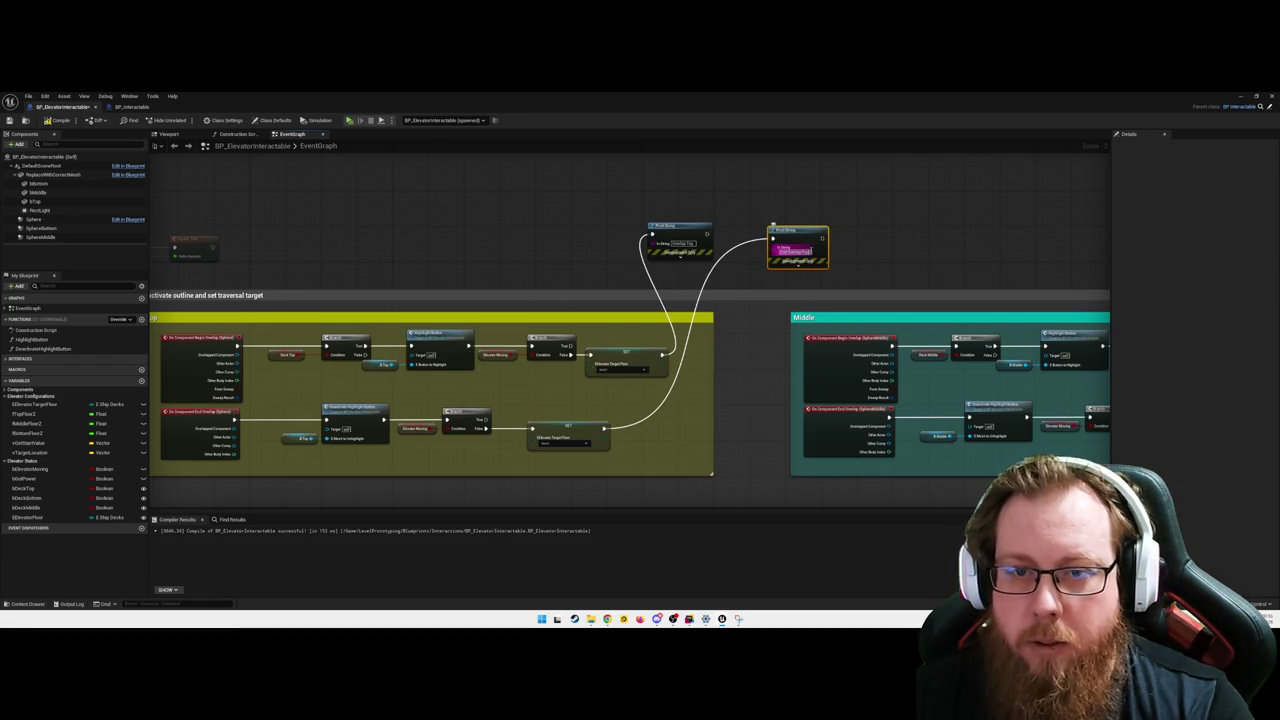
pyautogui.press('Return')
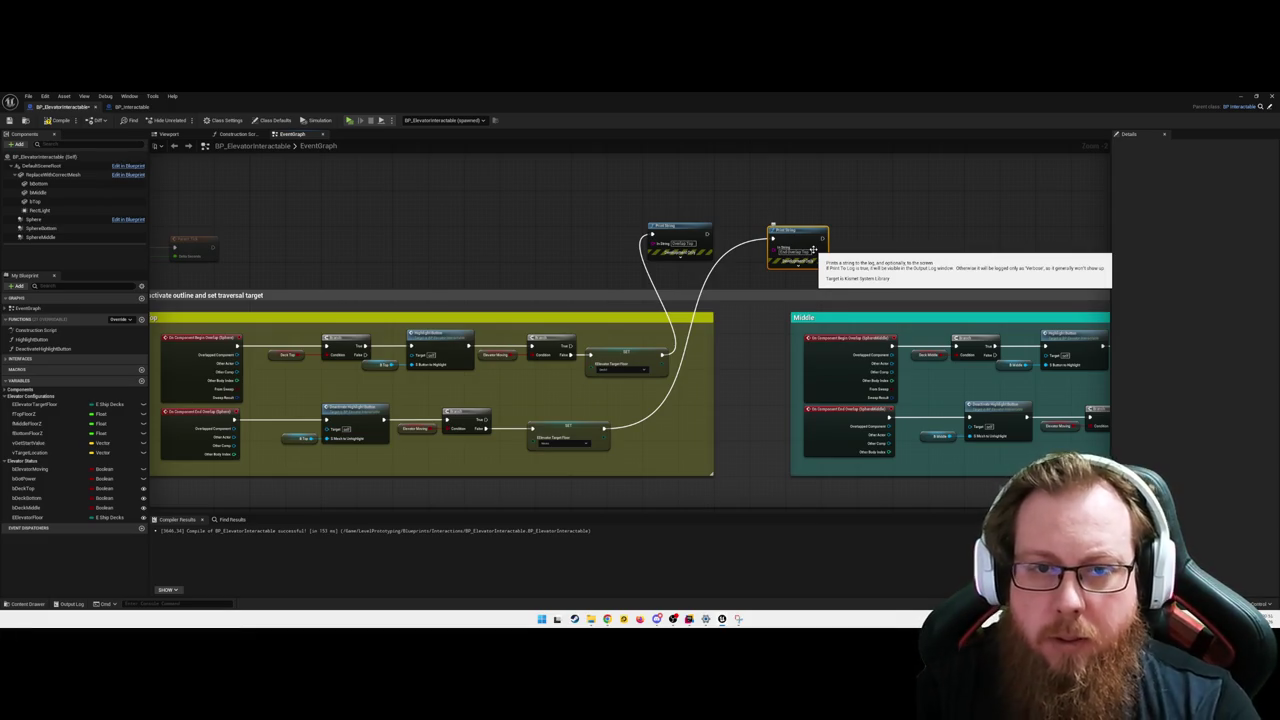
# - Duplicate a Print String node for the Middle and Bottom groups
pyautogui.moveTo(812, 248)
pyautogui.mouseDown()
pyautogui.moveTo(583, 234)
pyautogui.moveTo(727, 237)
pyautogui.mouseUp()
pyautogui.click(305, 205)
pyautogui.hotkey('ctrl', 'c')
pyautogui.hotkey('ctrl', 'v')
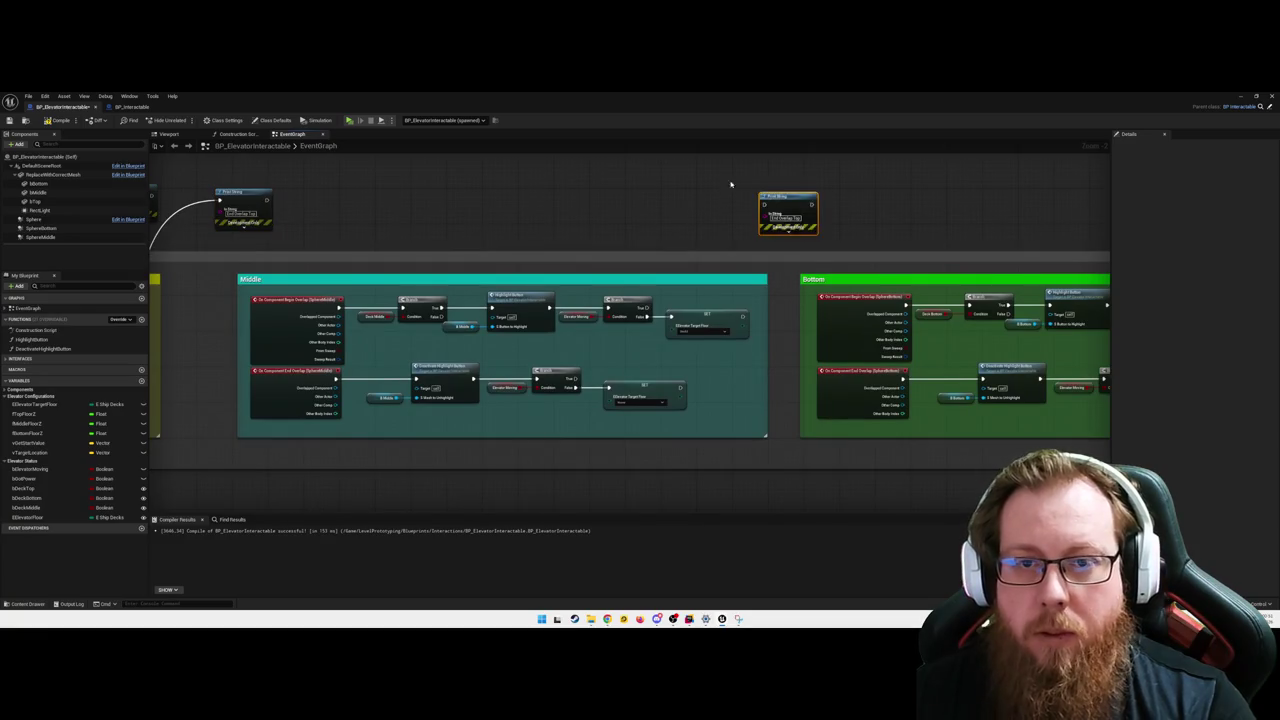
# - Paste another Print String, wire Print Strings to the Middle SET nodes and edit the messages
pyautogui.hotkey('ctrl', 'v')
pyautogui.moveTo(676, 172); pyautogui.dragTo(645, 220)
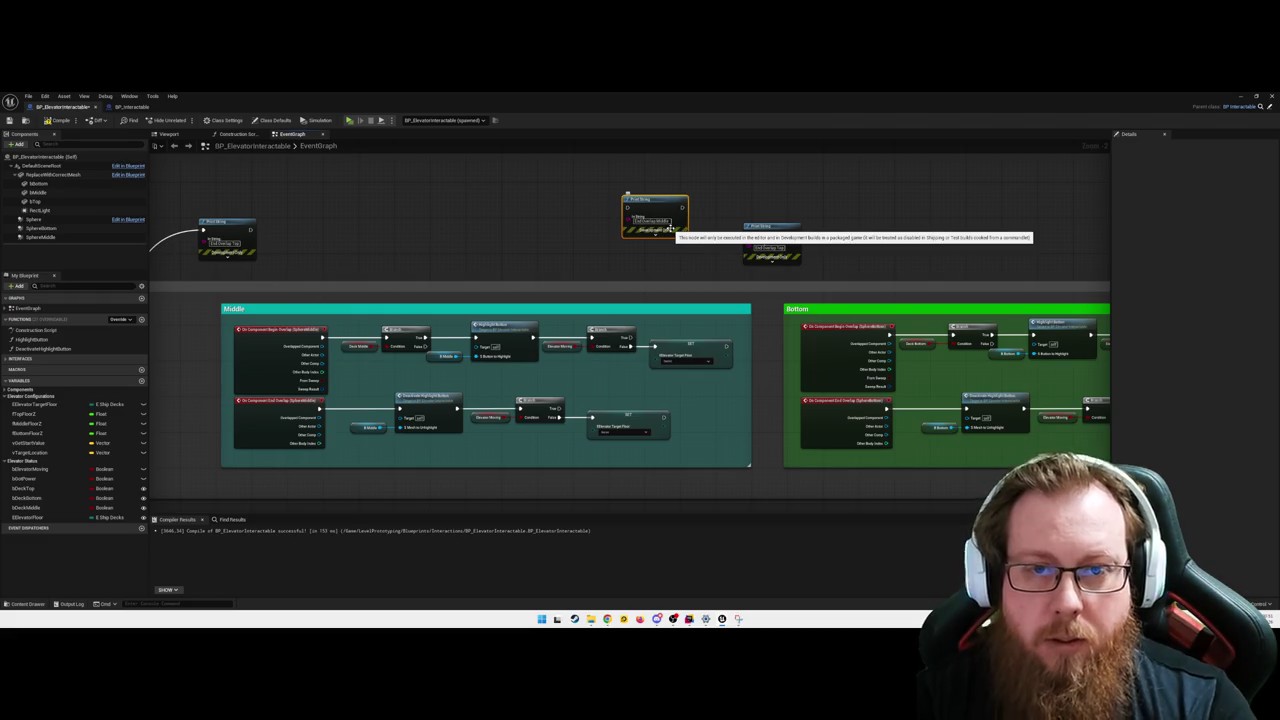
pyautogui.click(770, 247)
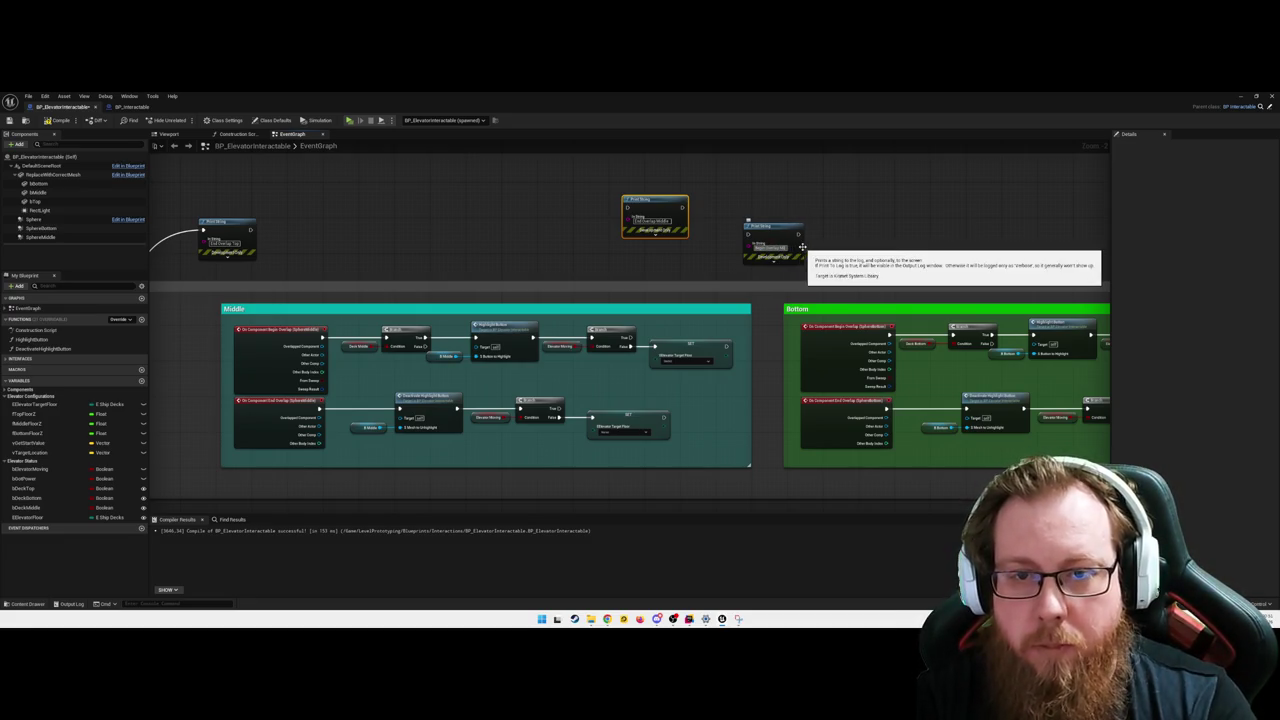
pyautogui.moveTo(726, 347)
pyautogui.mouseDown()
pyautogui.moveTo(718, 270)
pyautogui.moveTo(745, 236)
pyautogui.mouseUp()
pyautogui.moveTo(627, 207)
pyautogui.mouseDown()
pyautogui.moveTo(680, 363)
pyautogui.moveTo(686, 423)
pyautogui.moveTo(664, 420)
pyautogui.mouseUp()
pyautogui.moveTo(708, 263)
pyautogui.mouseDown()
pyautogui.moveTo(500, 220)
pyautogui.moveTo(601, 208)
pyautogui.moveTo(579, 218)
pyautogui.mouseUp()
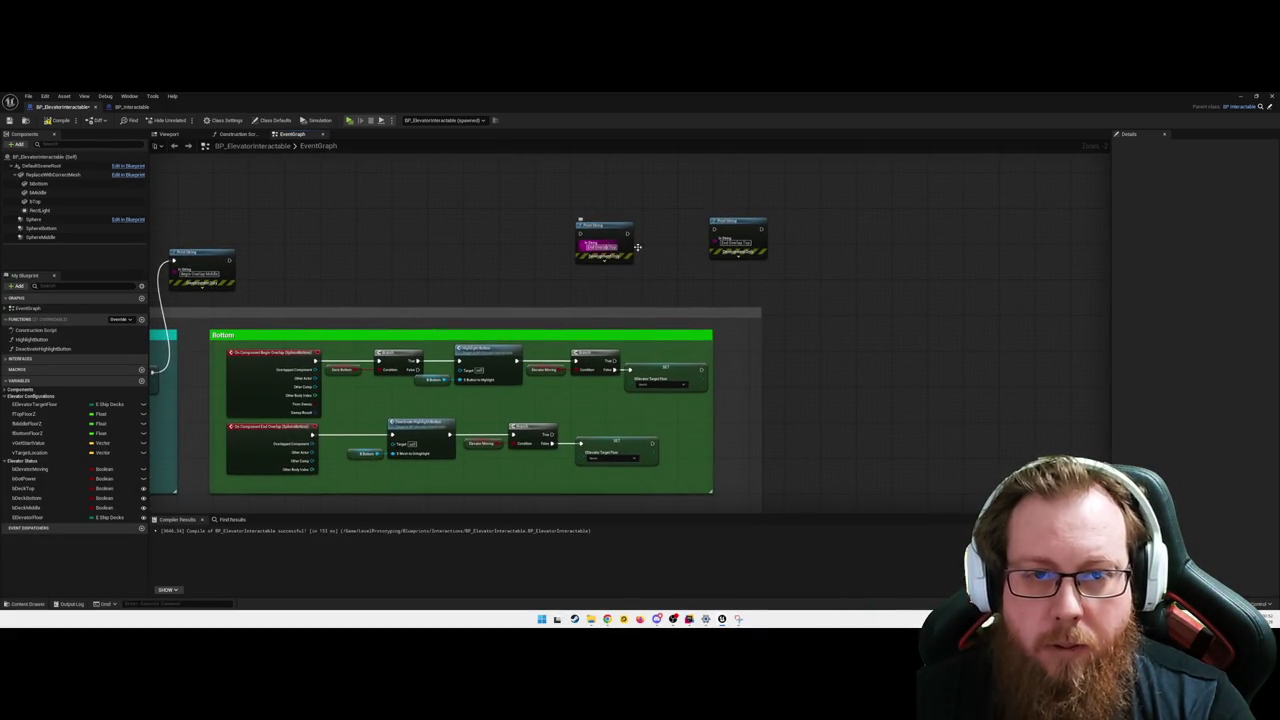
pyautogui.write('Middle')
pyautogui.press('BackSpace')
pyautogui.press('BackSpace')
pyautogui.press('BackSpace')
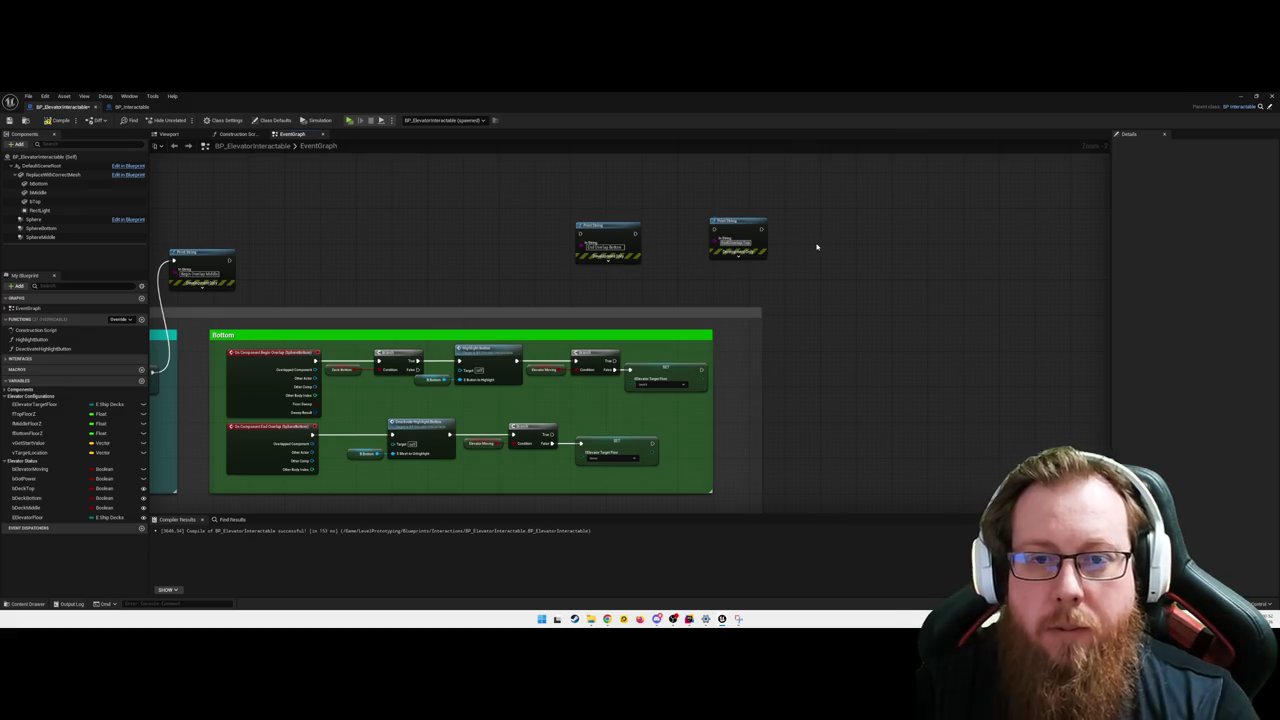
pyautogui.write('Top')
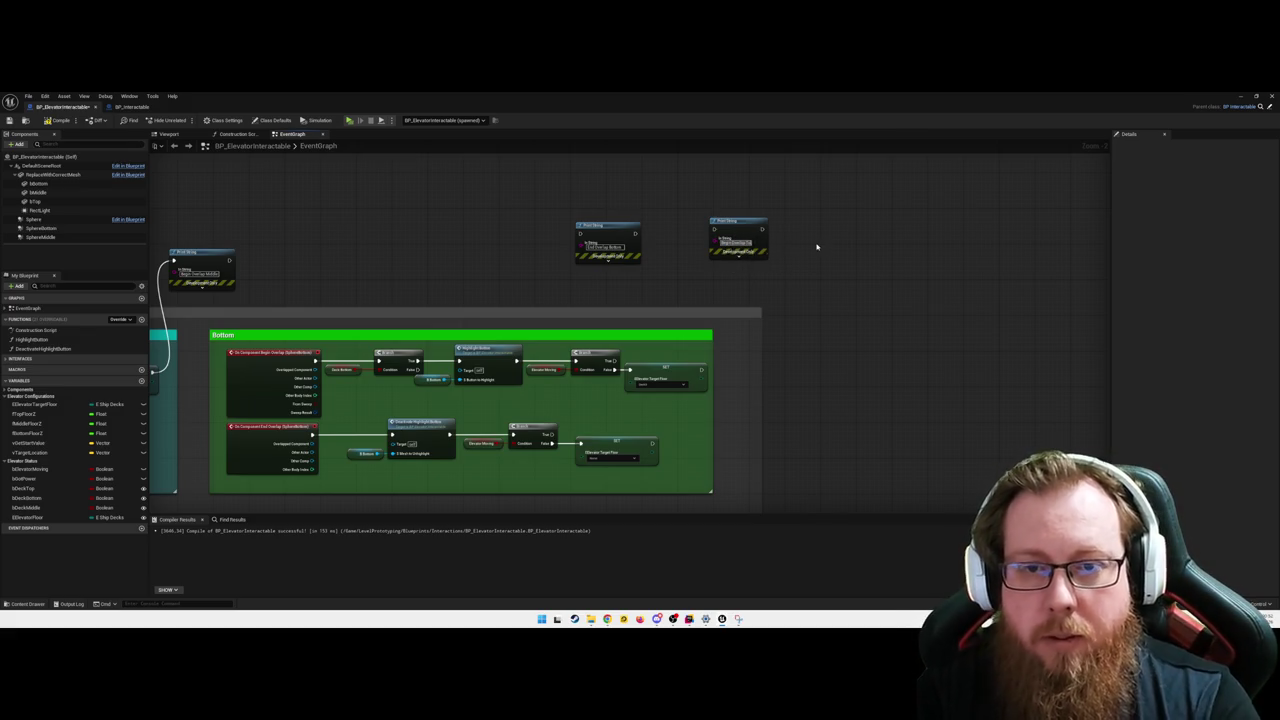
pyautogui.write('Top')
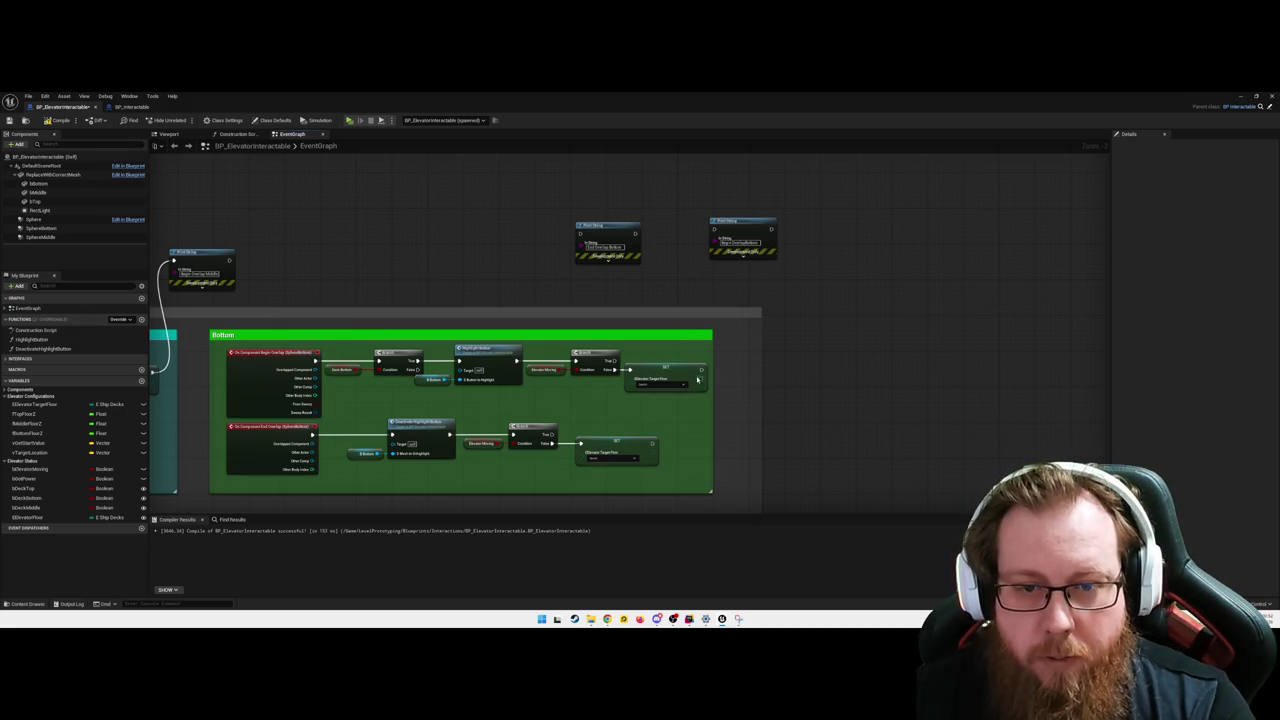
# - Wire both Bottom SET nodes into Print String nodes, compile, and minimize the Blueprint editor
pyautogui.moveTo(704, 367); pyautogui.dragTo(713, 231)
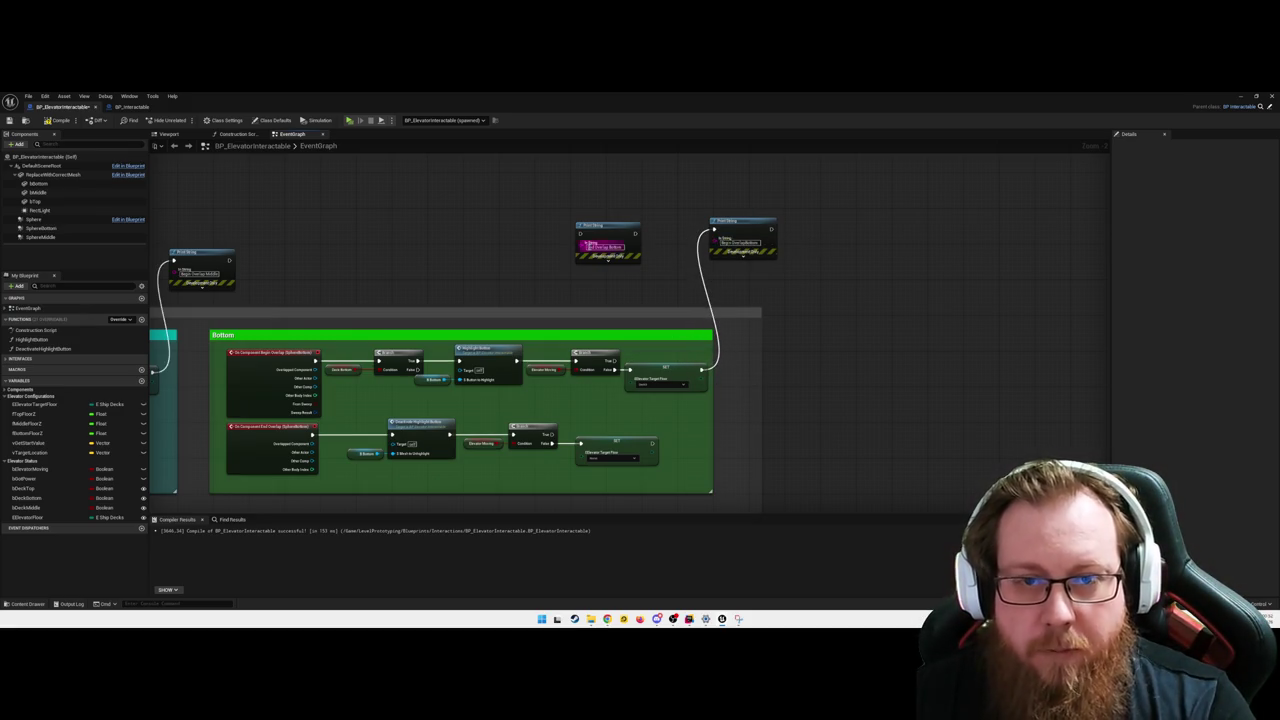
pyautogui.moveTo(579, 238)
pyautogui.mouseDown()
pyautogui.moveTo(680, 452)
pyautogui.moveTo(652, 443)
pyautogui.mouseUp()
pyautogui.click(58, 120)
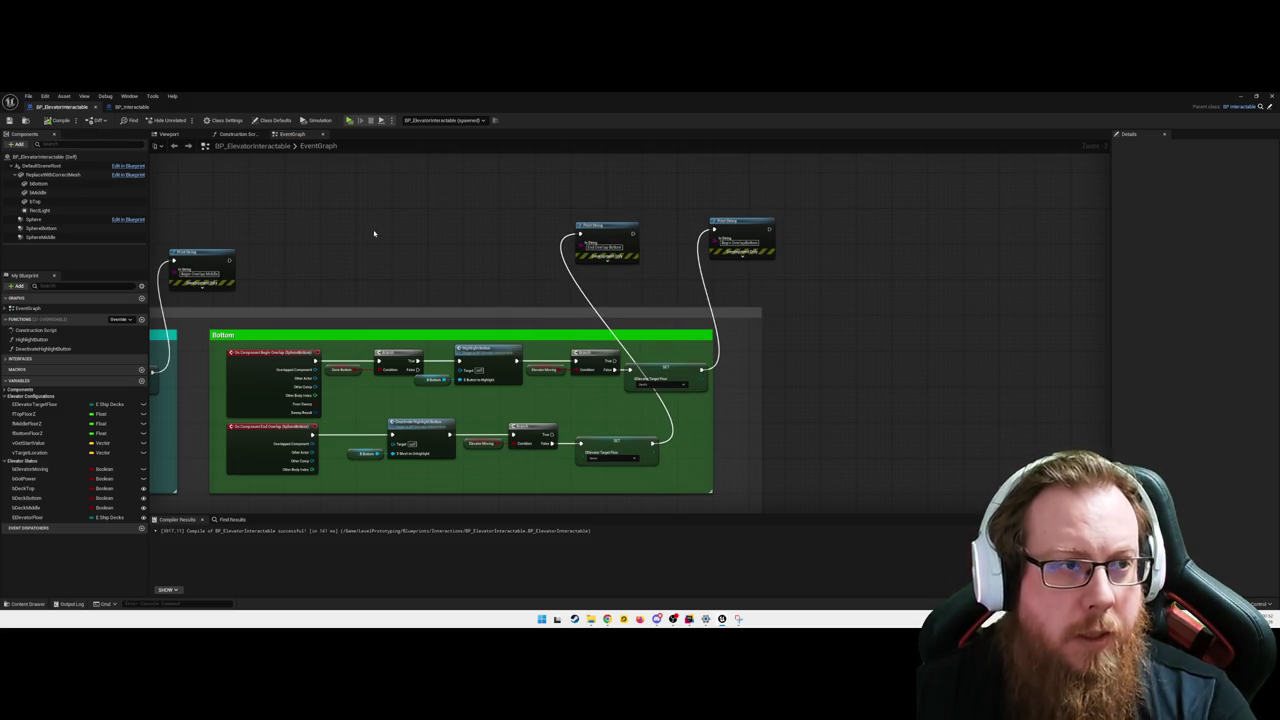
pyautogui.click(1245, 96)
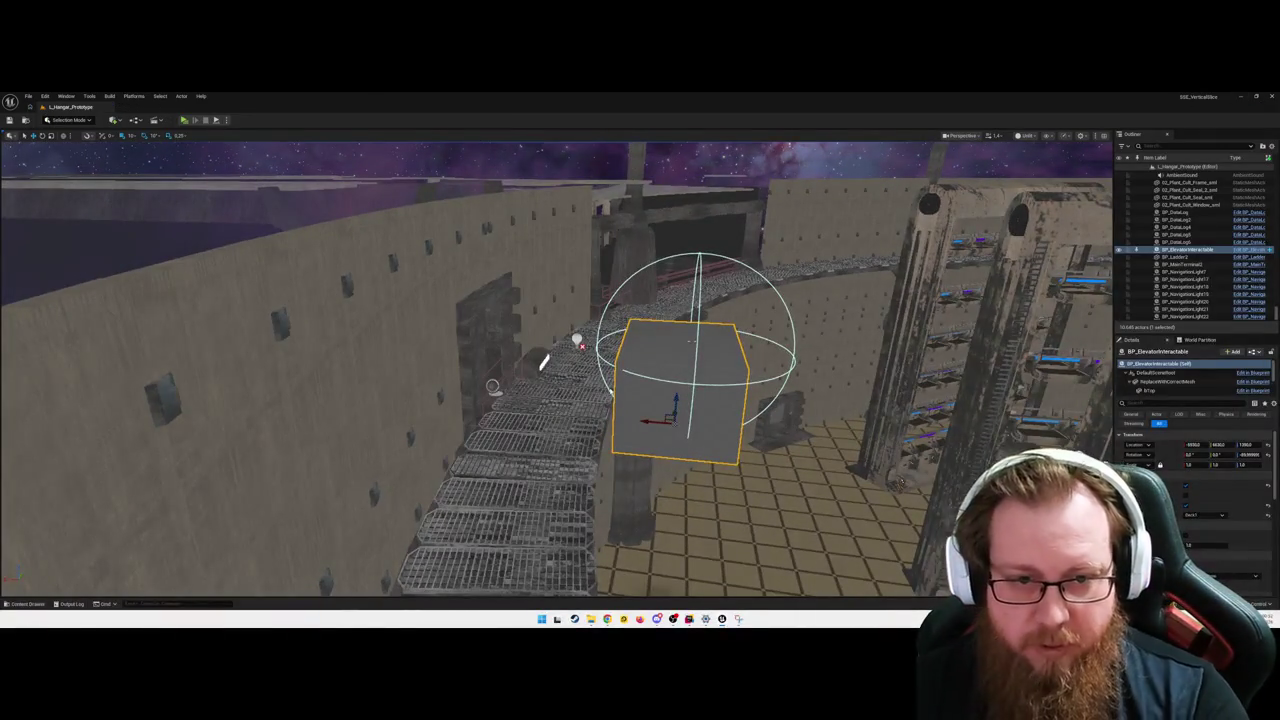
# - Play the level, walk into the button triggers to see overlap messages, then take a screenshot
pyautogui.hotkey('alt', 'p')
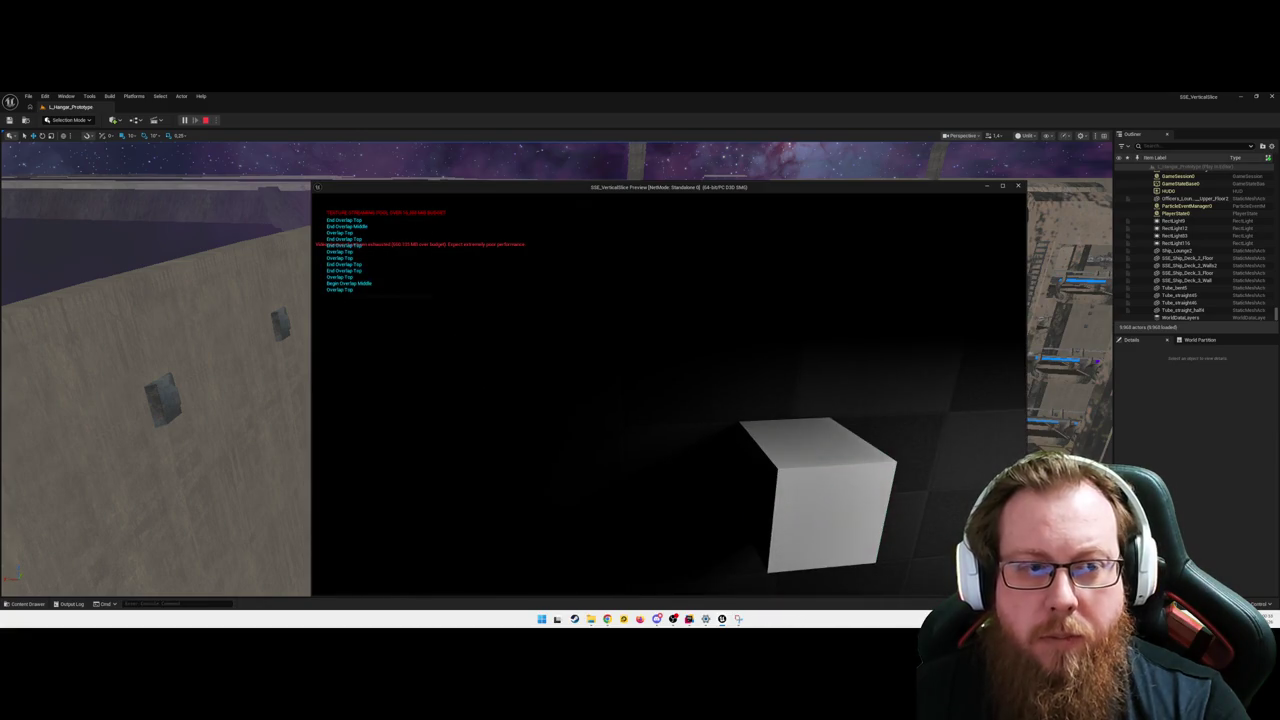
pyautogui.press('Print')
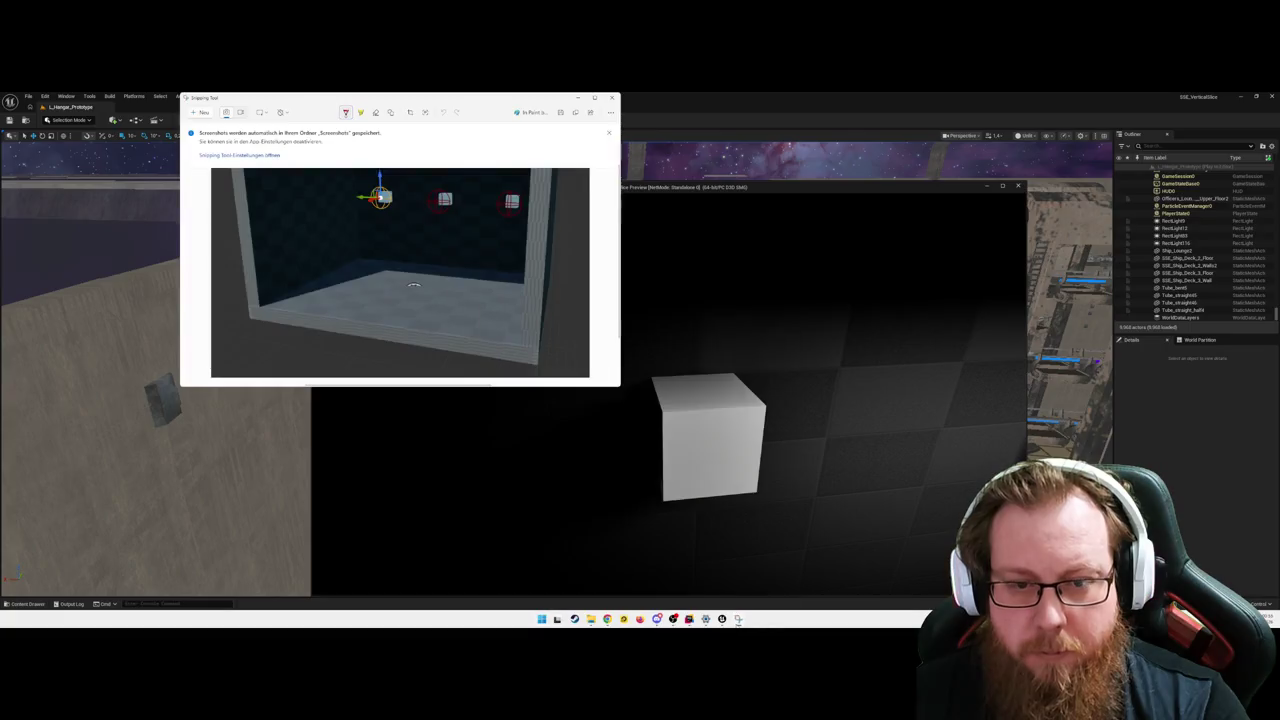
# - Cancel the new snip, move the Snipping Tool window aside, and bring the game preview forward
pyautogui.click(202, 113)
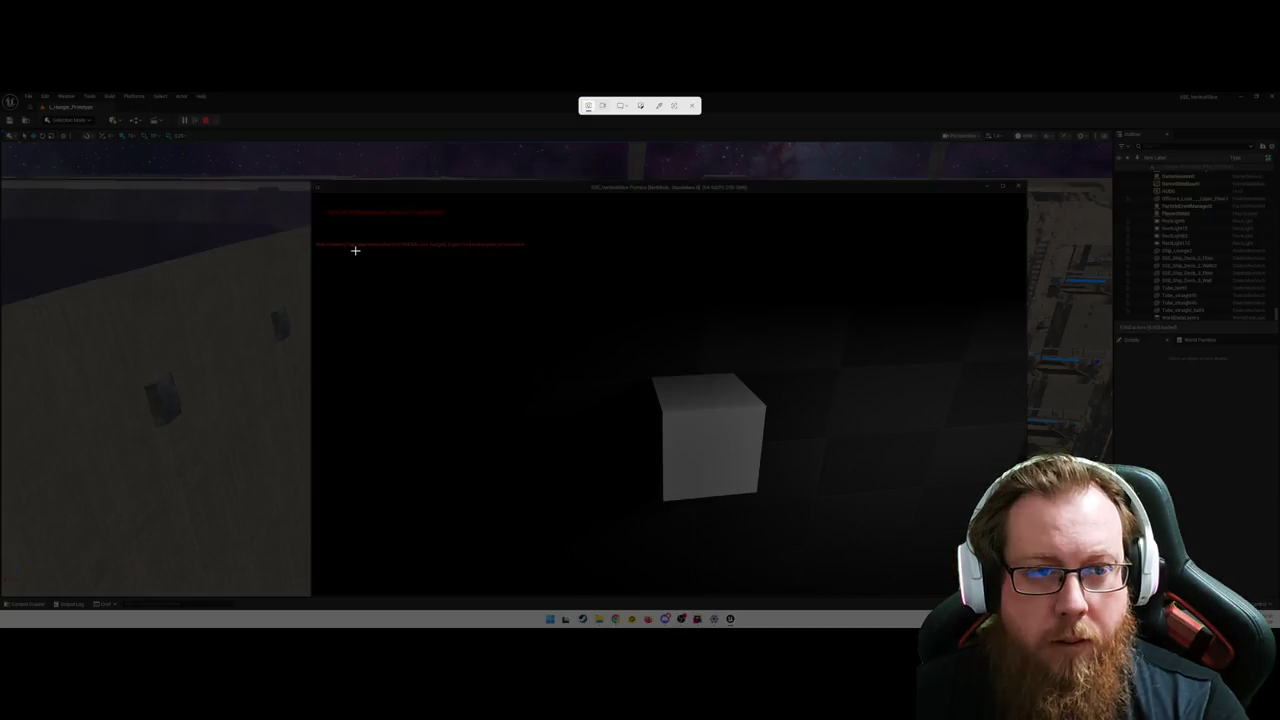
pyautogui.press('Escape')
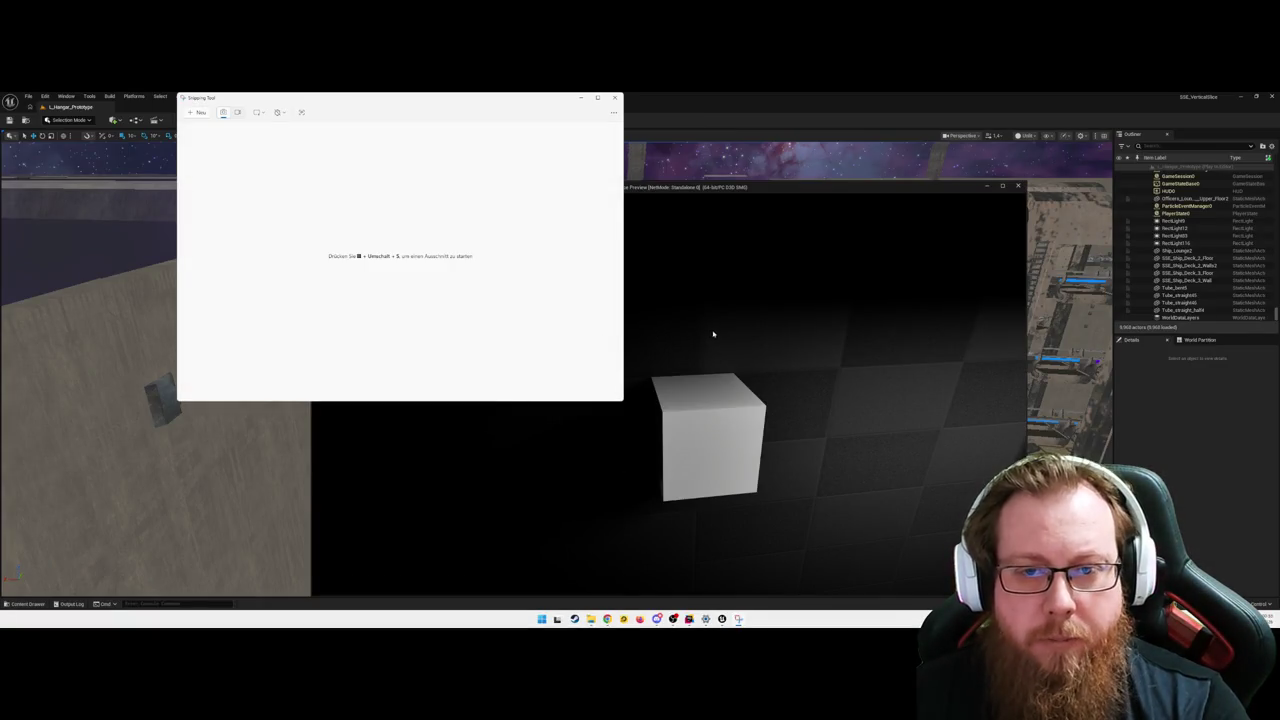
pyautogui.moveTo(421, 99)
pyautogui.mouseDown()
pyautogui.moveTo(428, 107)
pyautogui.moveTo(335, 148)
pyautogui.mouseUp()
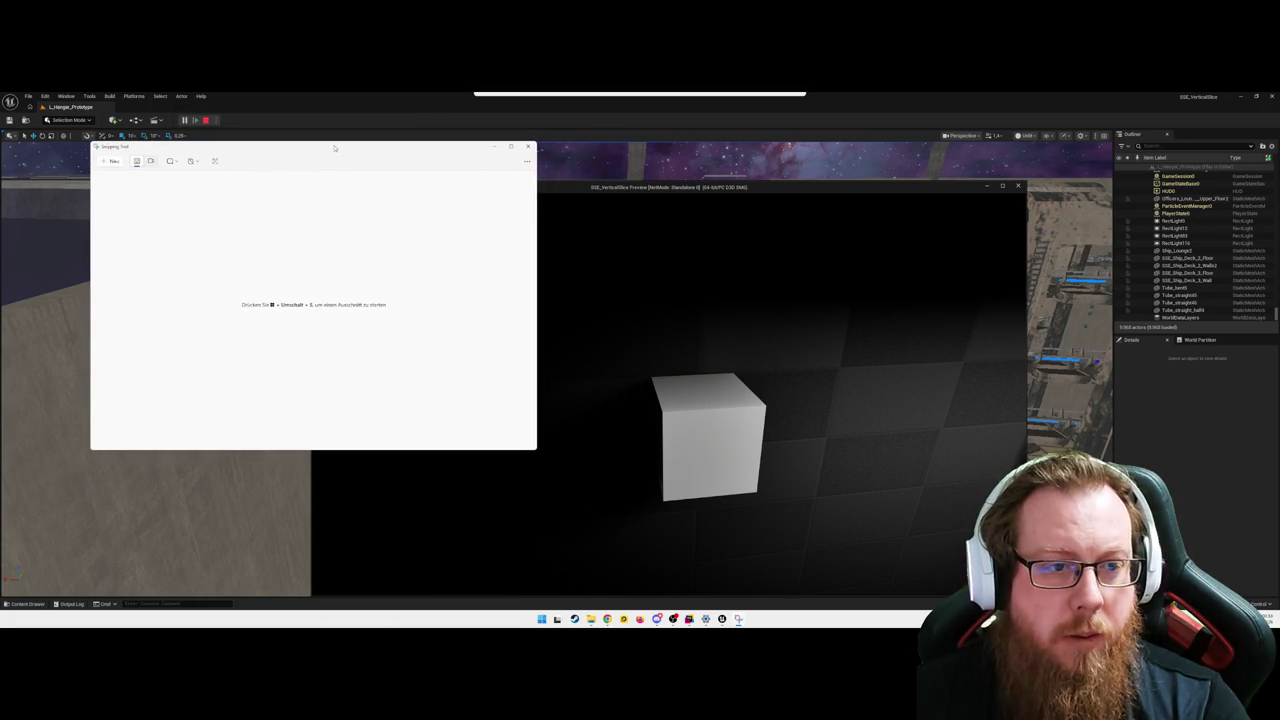
pyautogui.click(643, 324)
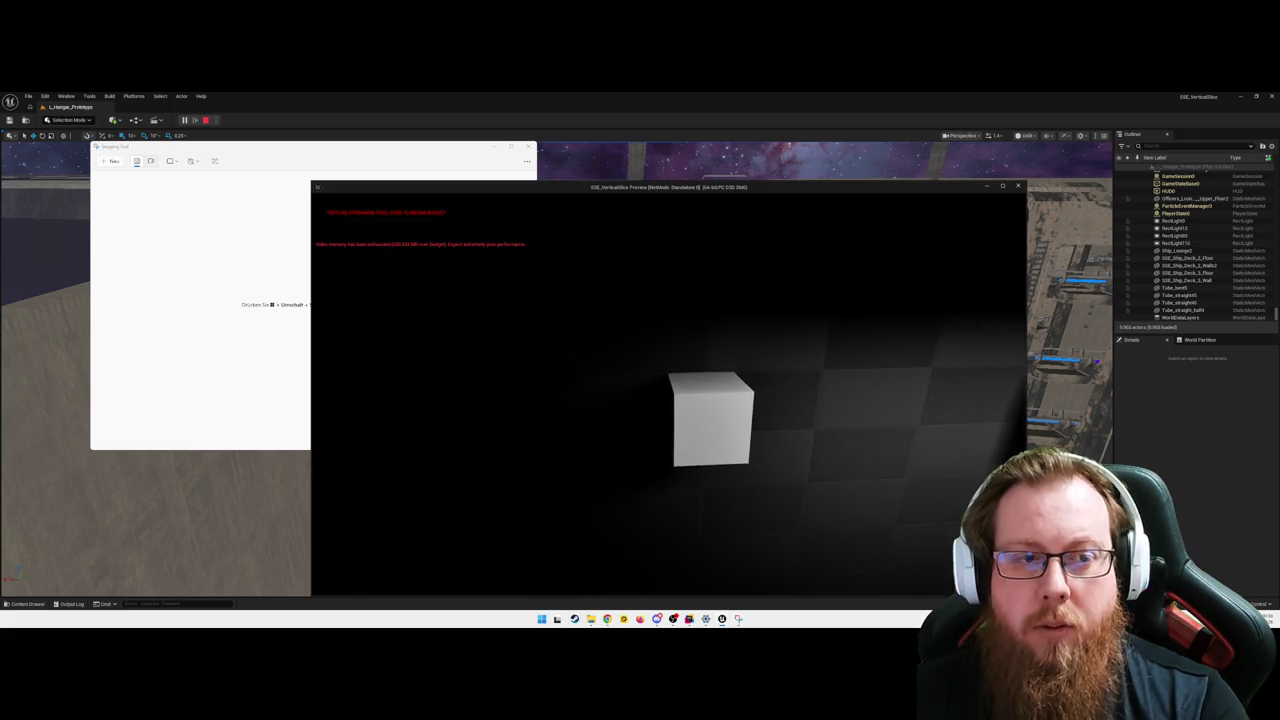
# - Walk in and out of the first button cube's trigger to produce overlap messages
pyautogui.press('s')
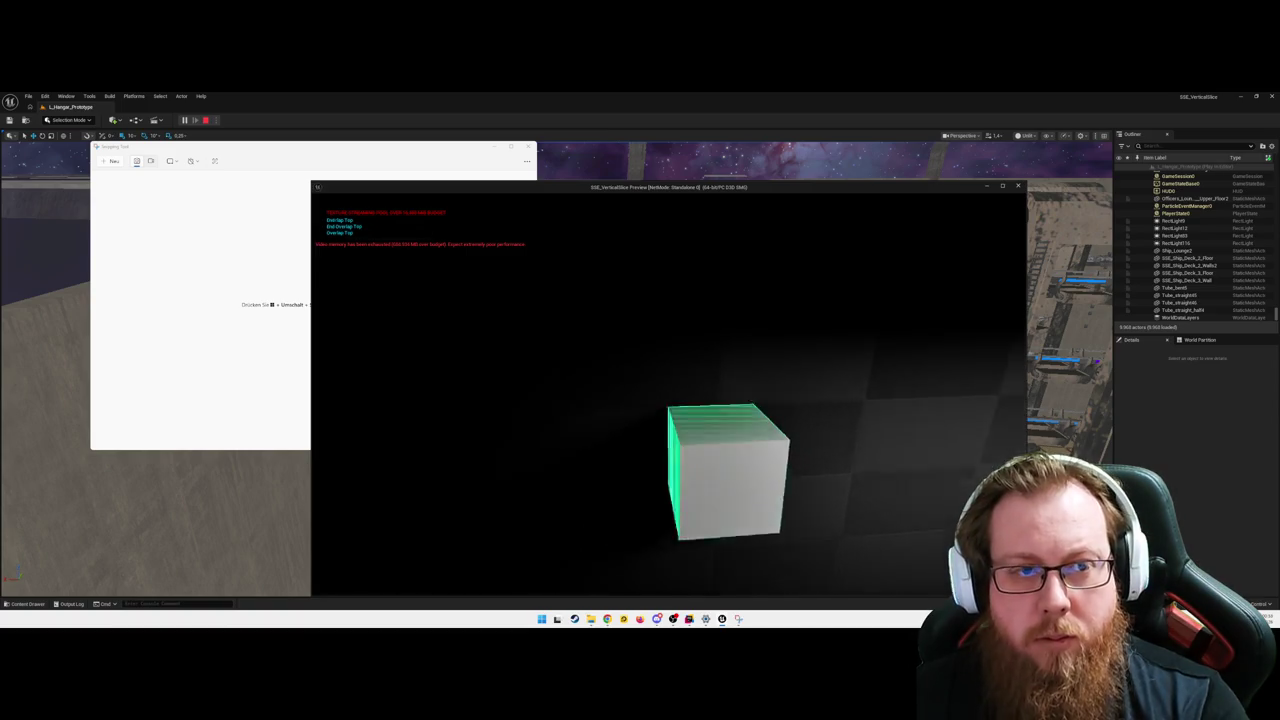
pyautogui.press('w')
pyautogui.press('s')
pyautogui.press('w')
pyautogui.press('s')
pyautogui.press('w')
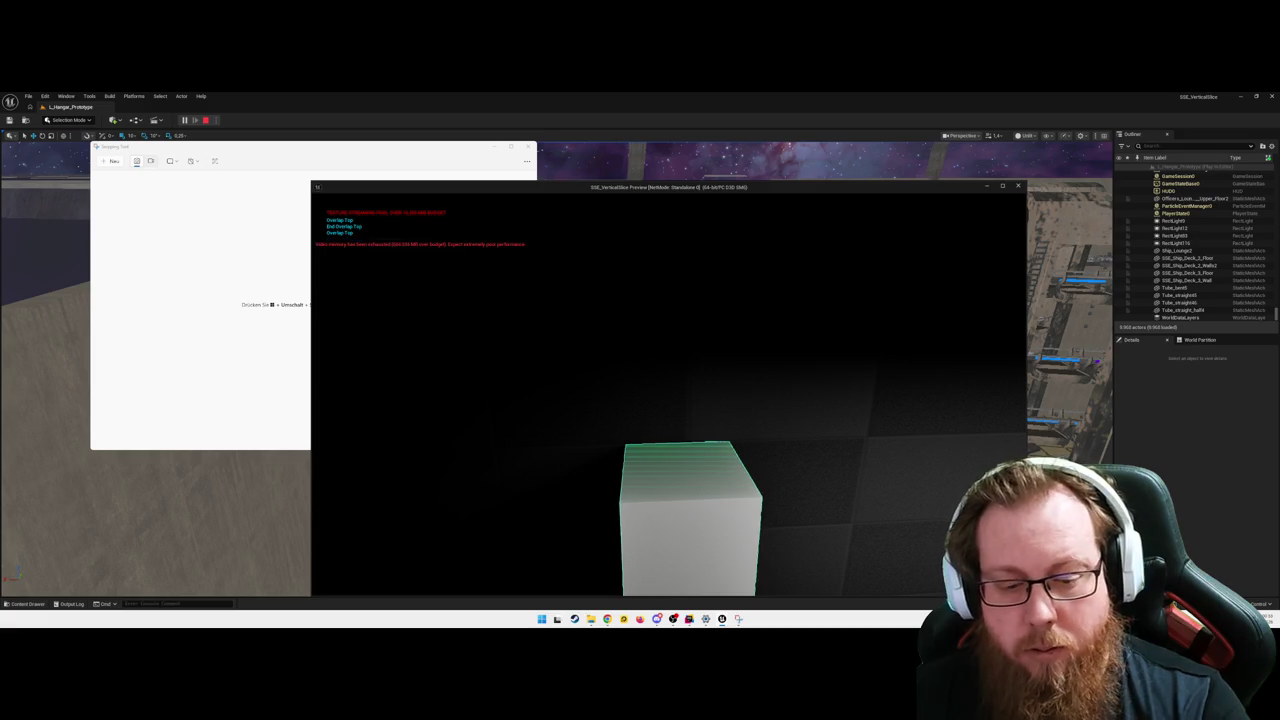
pyautogui.press('s')
pyautogui.press('s')
pyautogui.press('w')
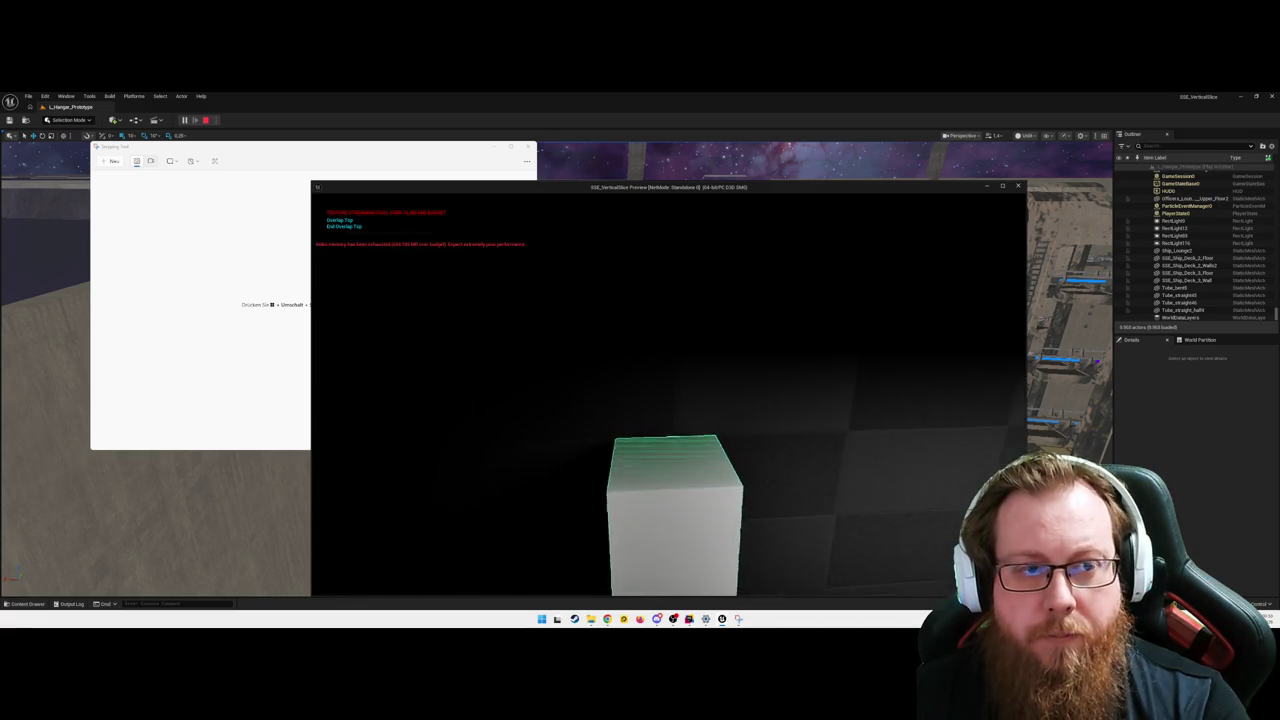
pyautogui.press('s')
pyautogui.press('w')
pyautogui.press('w')
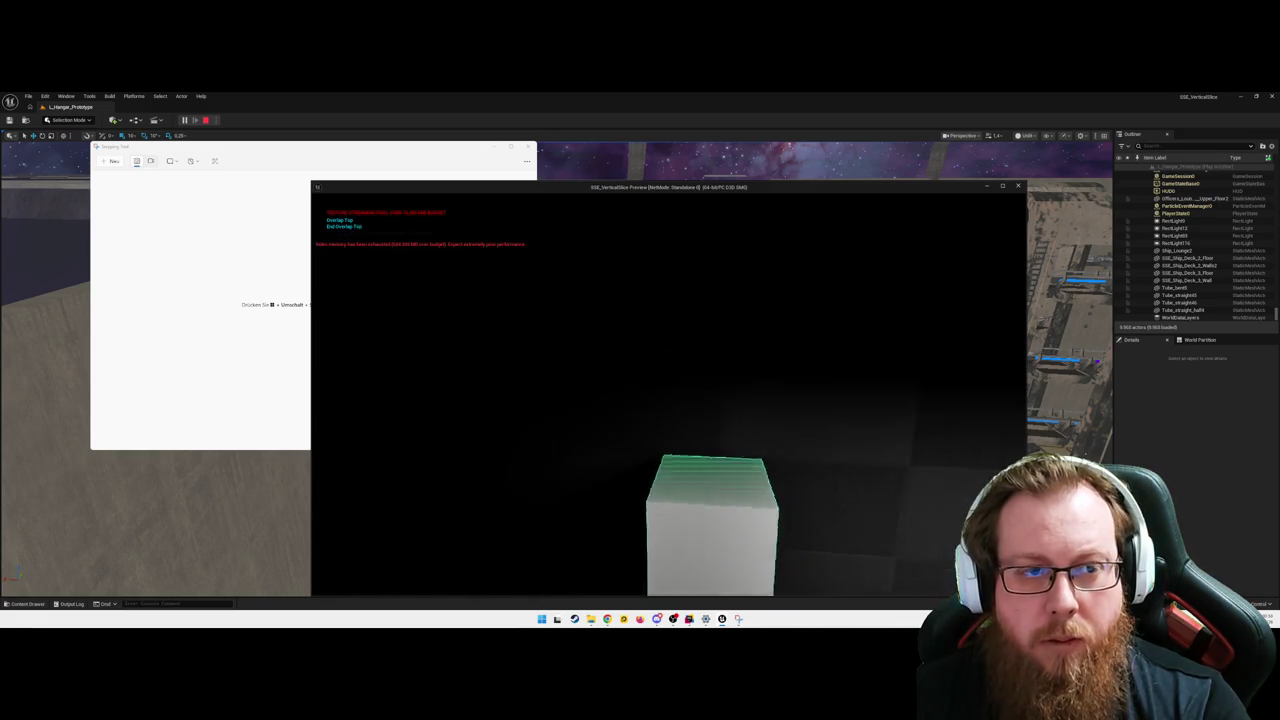
pyautogui.press('s')
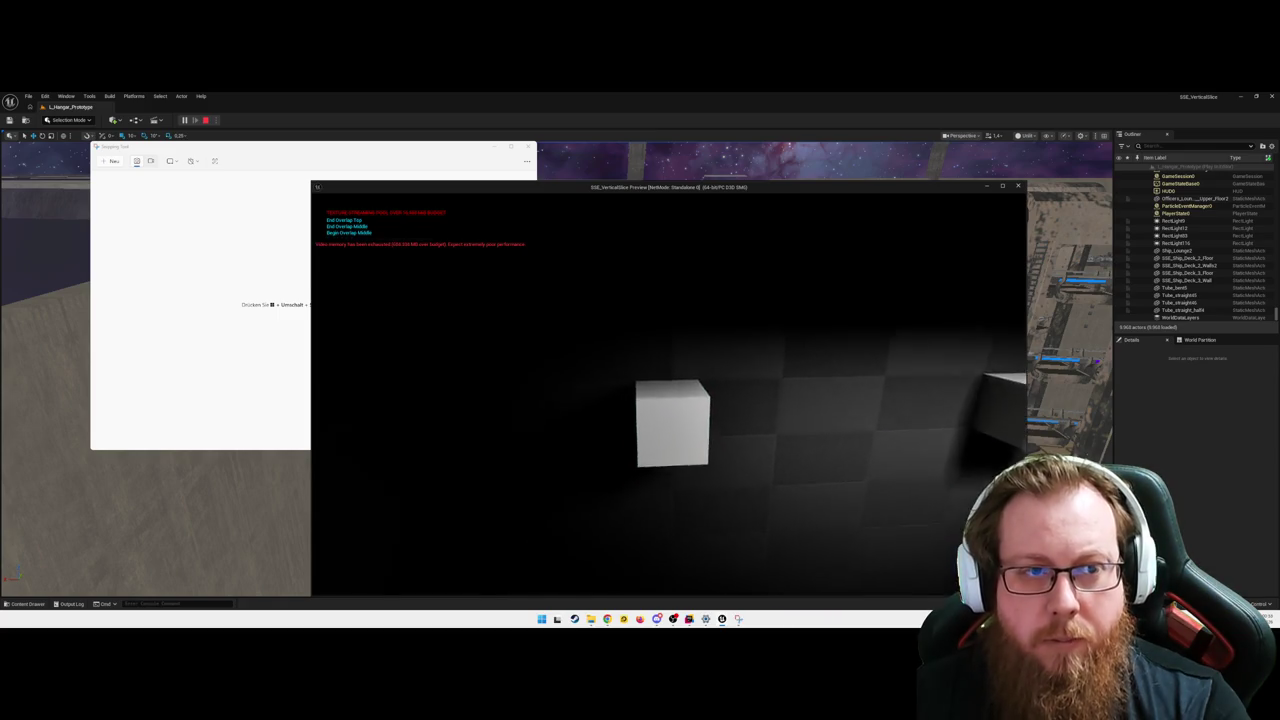
pyautogui.press('w')
pyautogui.press('s')
# - Move over to the next button cube and walk through its trigger, then back away
pyautogui.press('w')
pyautogui.press('s')
pyautogui.press('w')
pyautogui.press('s')
pyautogui.press('w')
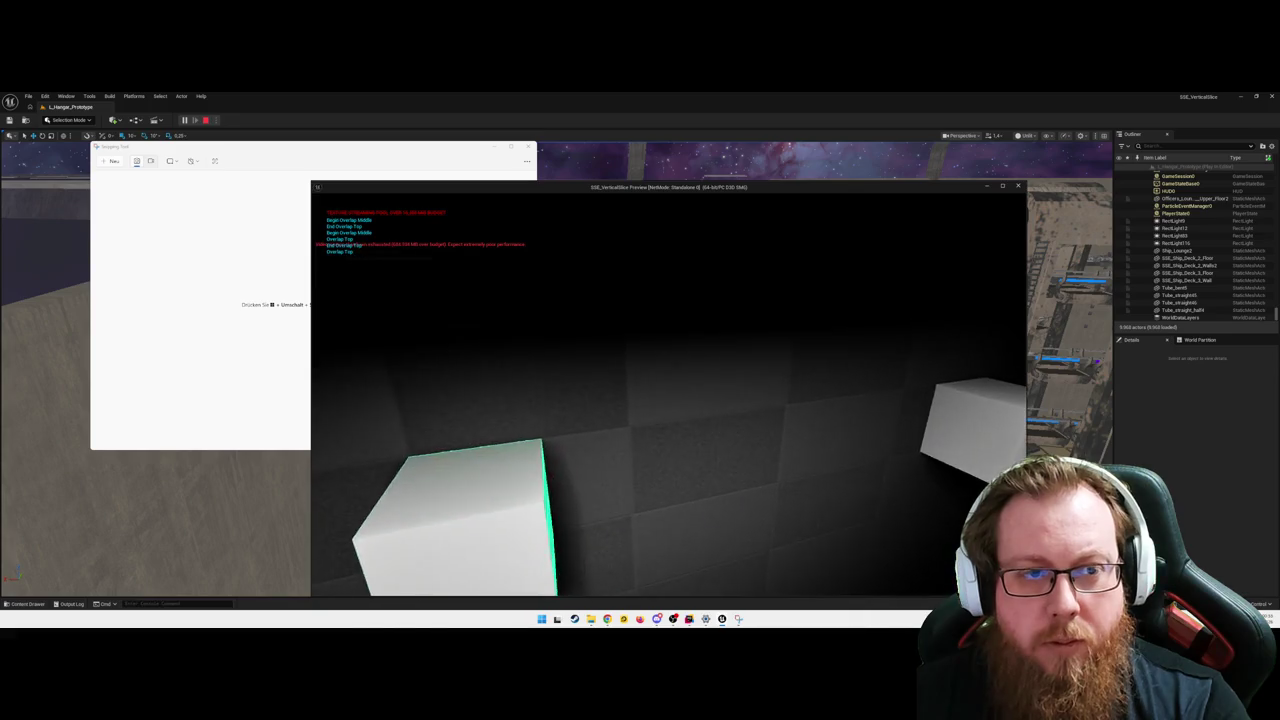
pyautogui.press('s')
pyautogui.press('w')
pyautogui.press('s')
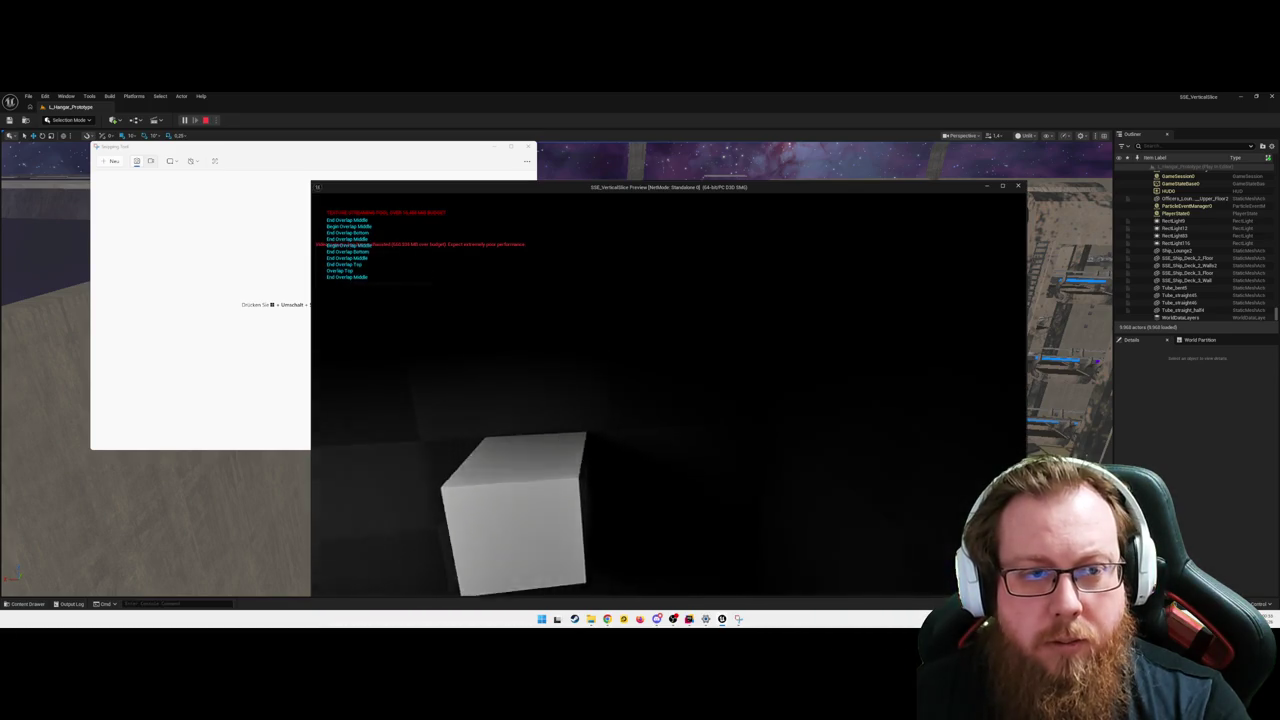
pyautogui.press('s')
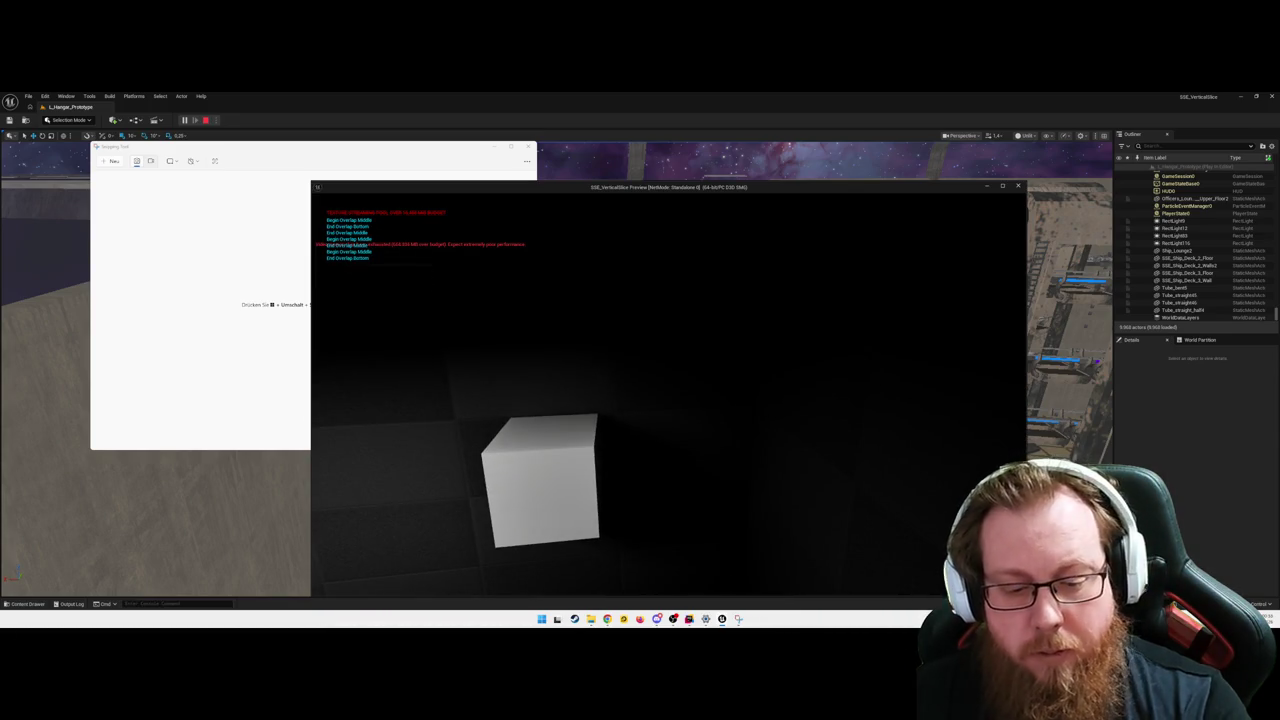
# - Snip the overlap debug text, end the play session, and select the elevator actor
pyautogui.press('super+shift+s')
pyautogui.moveTo(321, 209)
pyautogui.mouseDown()
pyautogui.moveTo(434, 272)
pyautogui.moveTo(434, 253)
pyautogui.mouseUp()
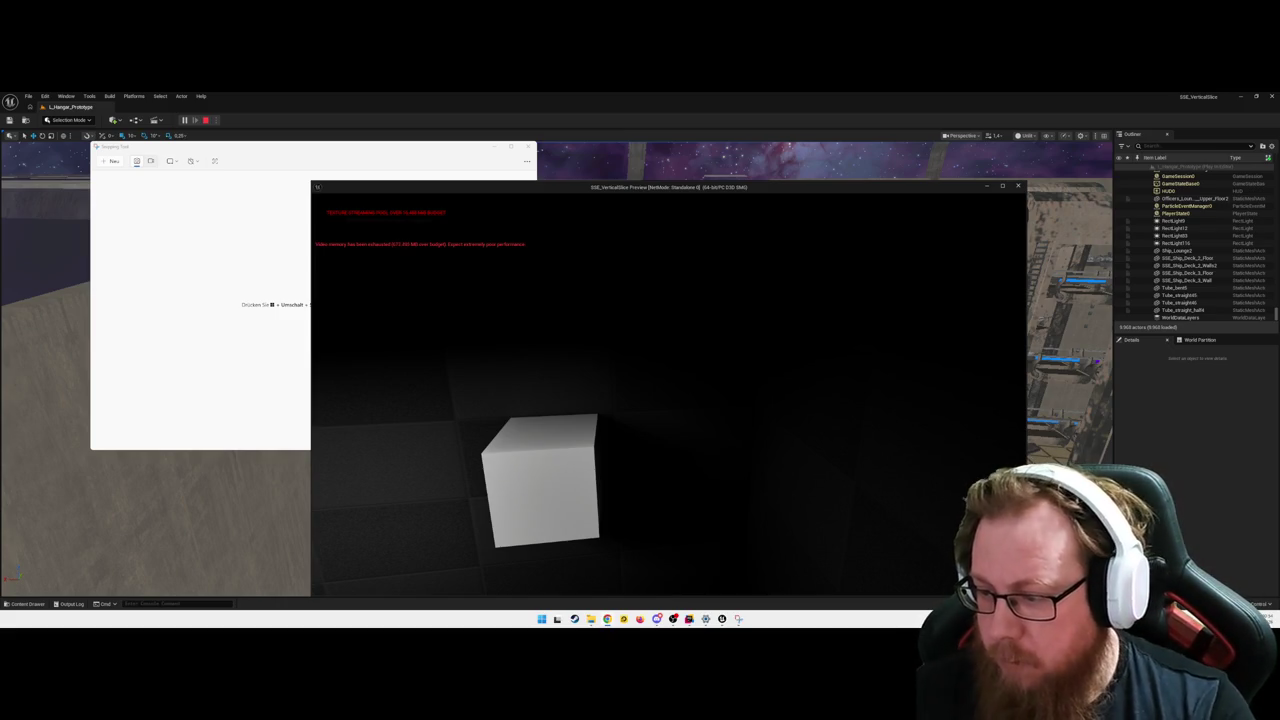
pyautogui.press('Escape')
pyautogui.click(690, 380)
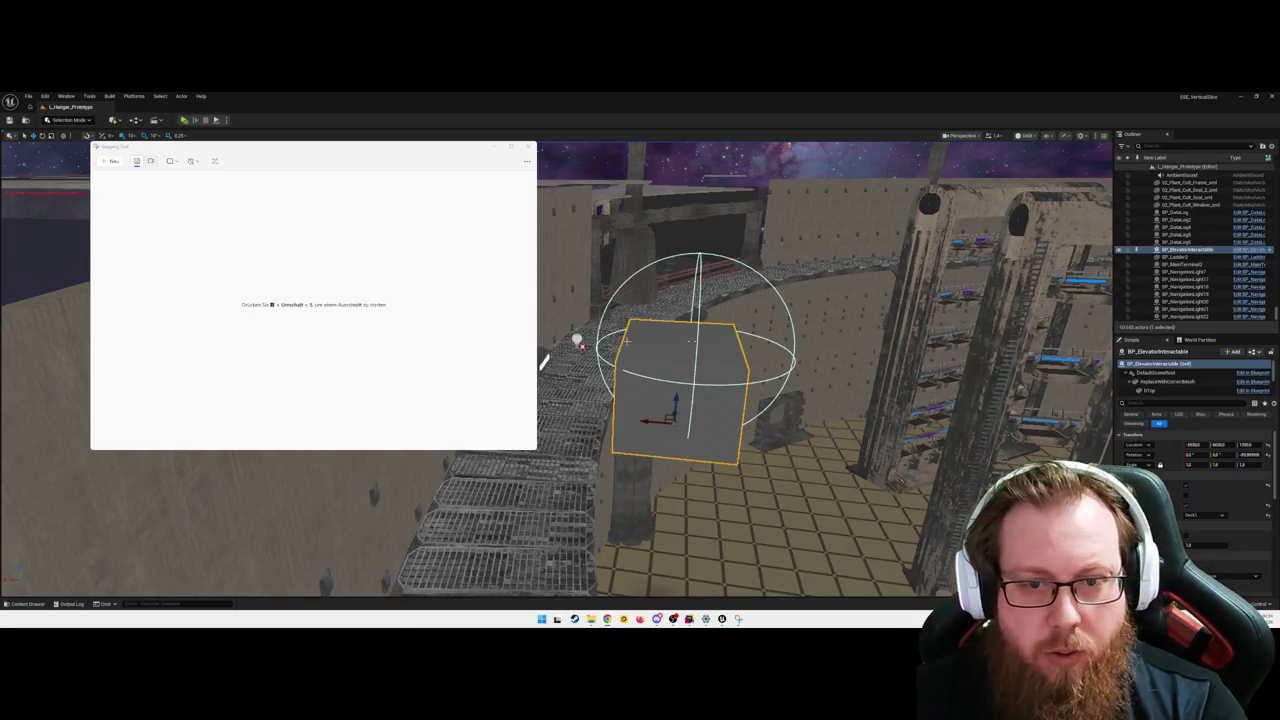
# - In the elevator EventGraph, set both Bottom deck Print String messages to green text
pyautogui.hotkey('ctrl', 'e')
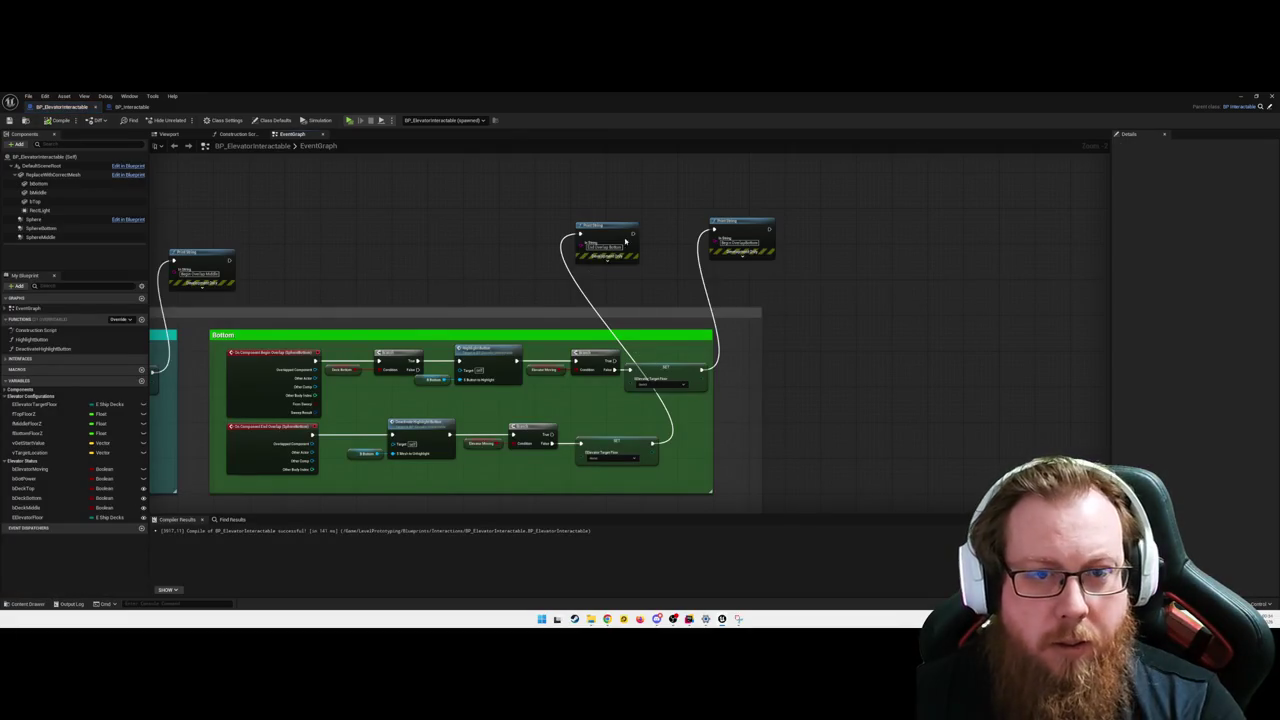
pyautogui.click(618, 259)
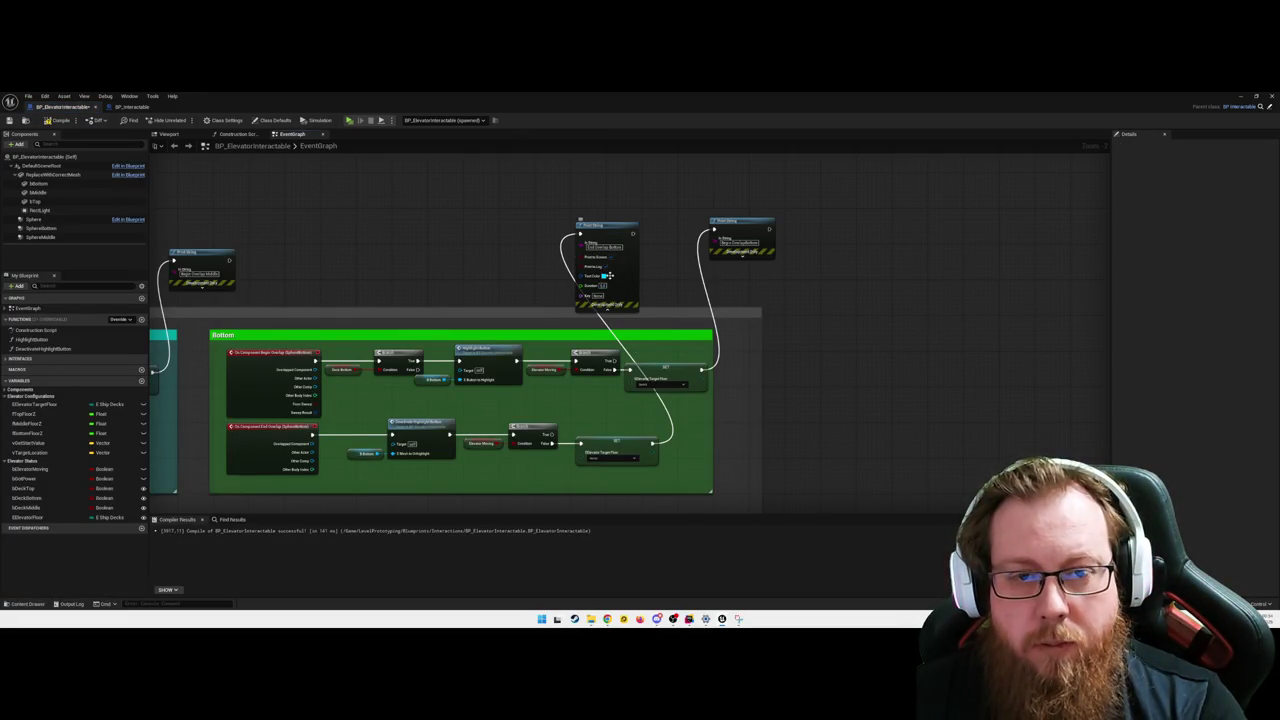
pyautogui.click(605, 275)
pyautogui.click(650, 387)
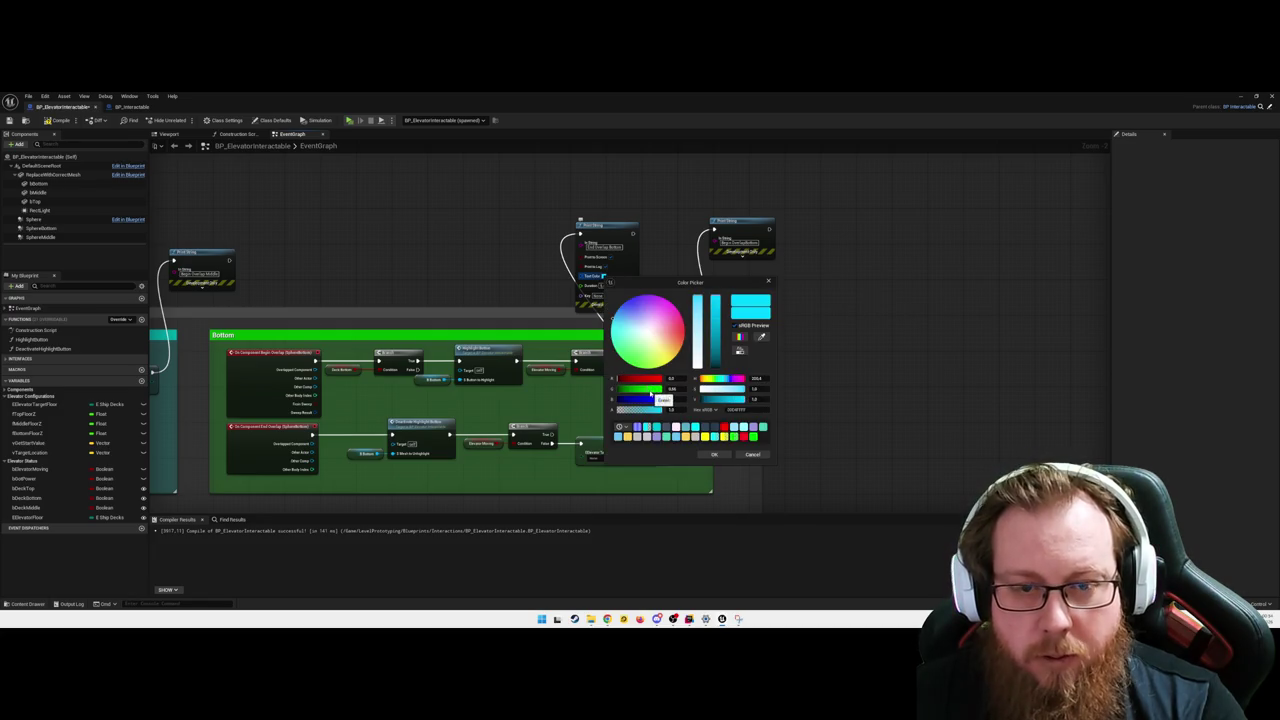
pyautogui.moveTo(641, 398); pyautogui.dragTo(615, 398)
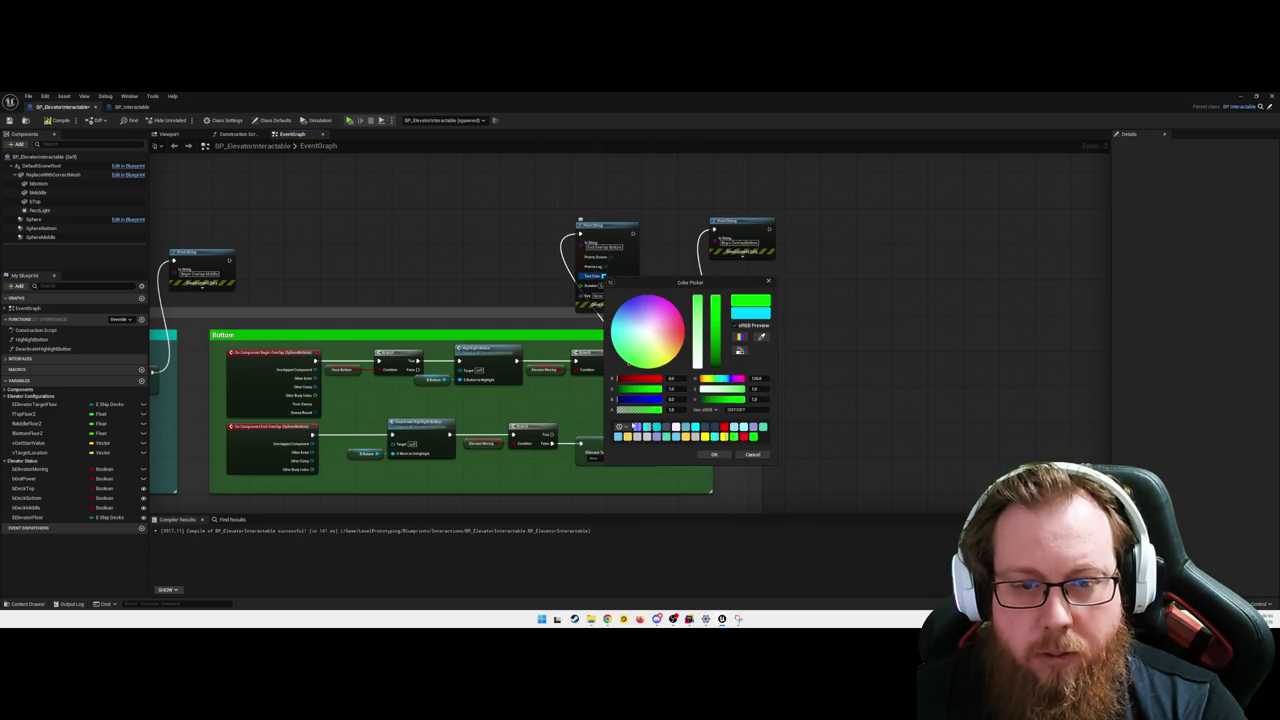
pyautogui.click(713, 455)
pyautogui.click(739, 255)
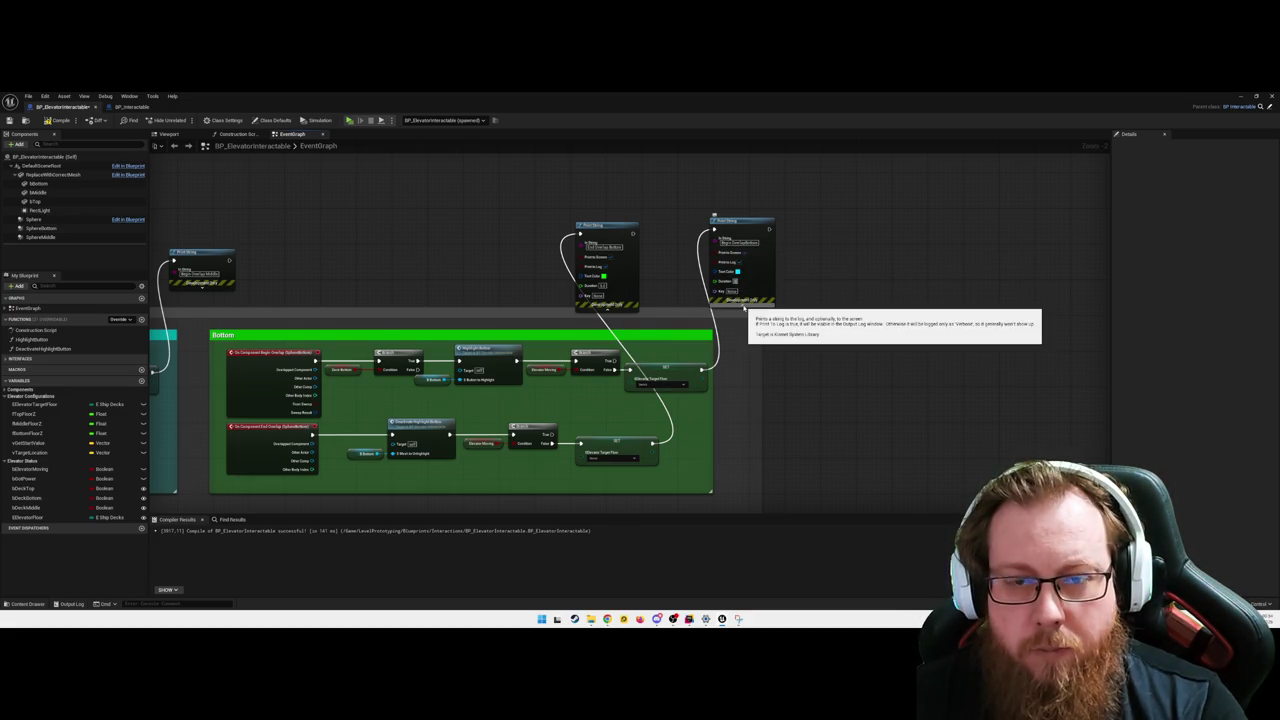
pyautogui.click(738, 273)
pyautogui.moveTo(780, 386)
pyautogui.mouseDown()
pyautogui.moveTo(795, 386)
pyautogui.moveTo(696, 399)
pyautogui.mouseUp()
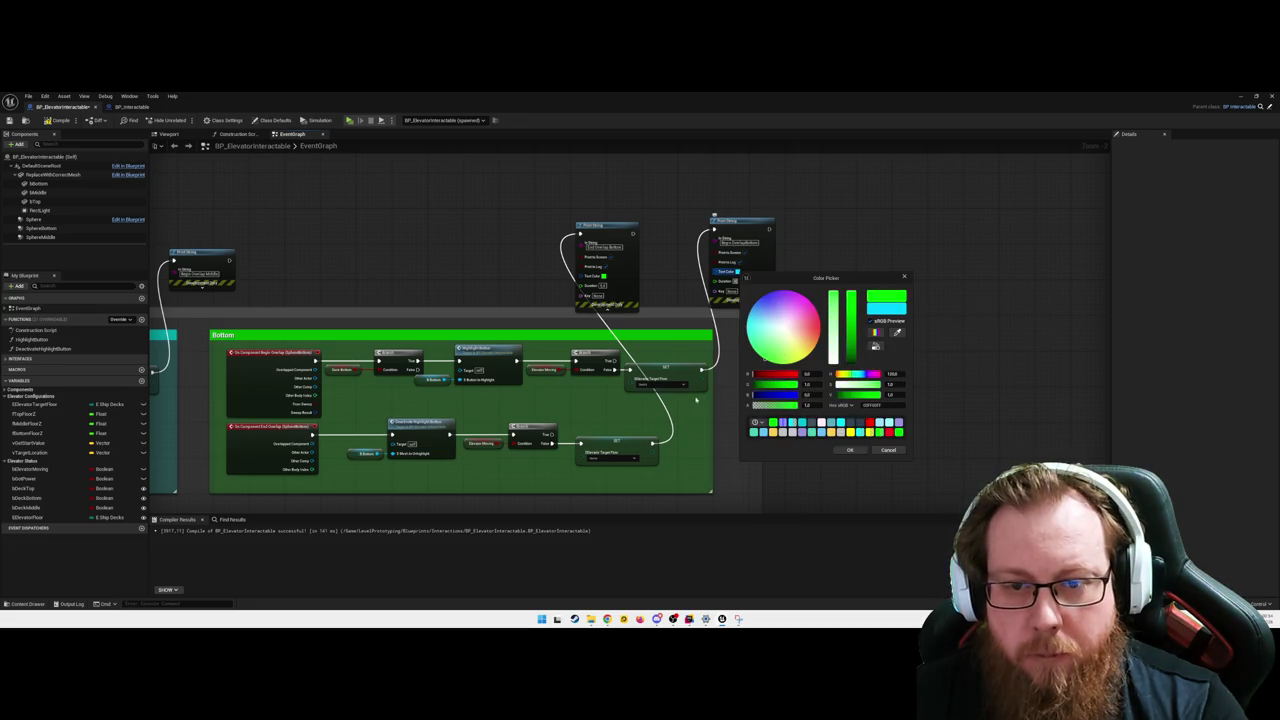
pyautogui.click(850, 450)
pyautogui.click(750, 302)
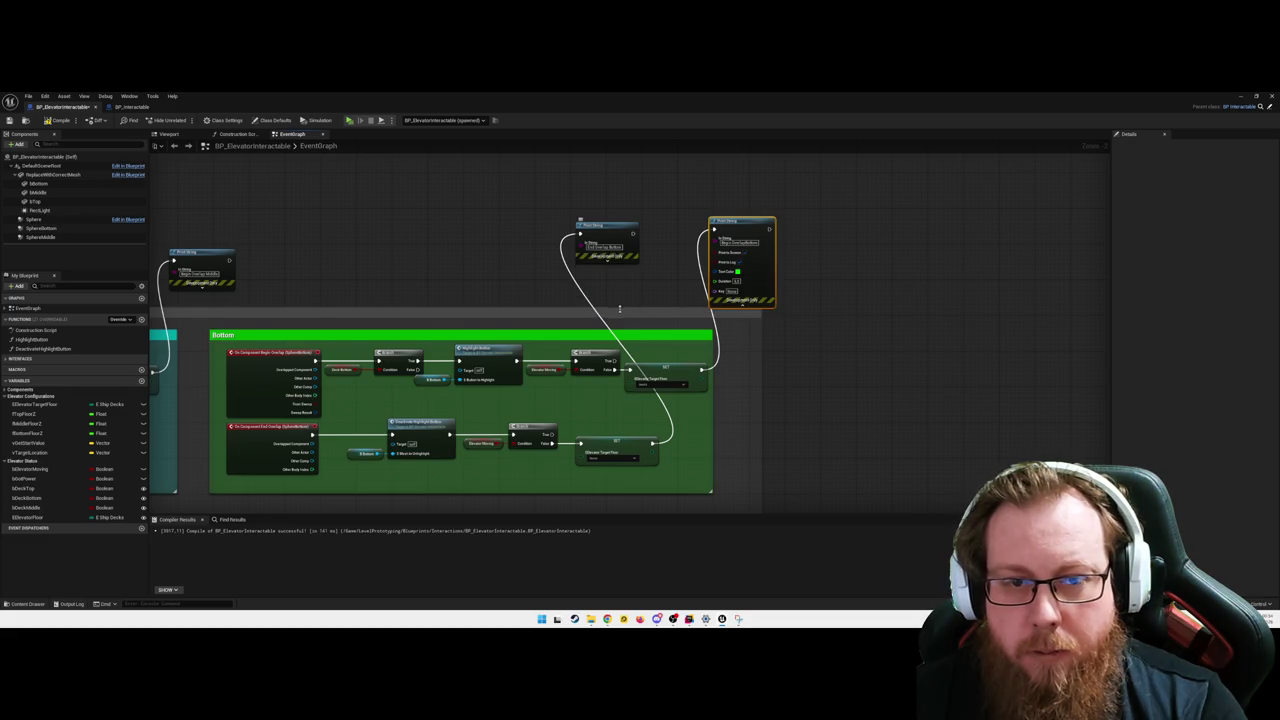
# - Expand the Middle section's Print String nodes and give the message cyan text
pyautogui.moveTo(789, 323)
pyautogui.mouseDown()
pyautogui.moveTo(833, 350)
pyautogui.moveTo(806, 251)
pyautogui.moveTo(594, 230)
pyautogui.mouseUp()
pyautogui.click(598, 205)
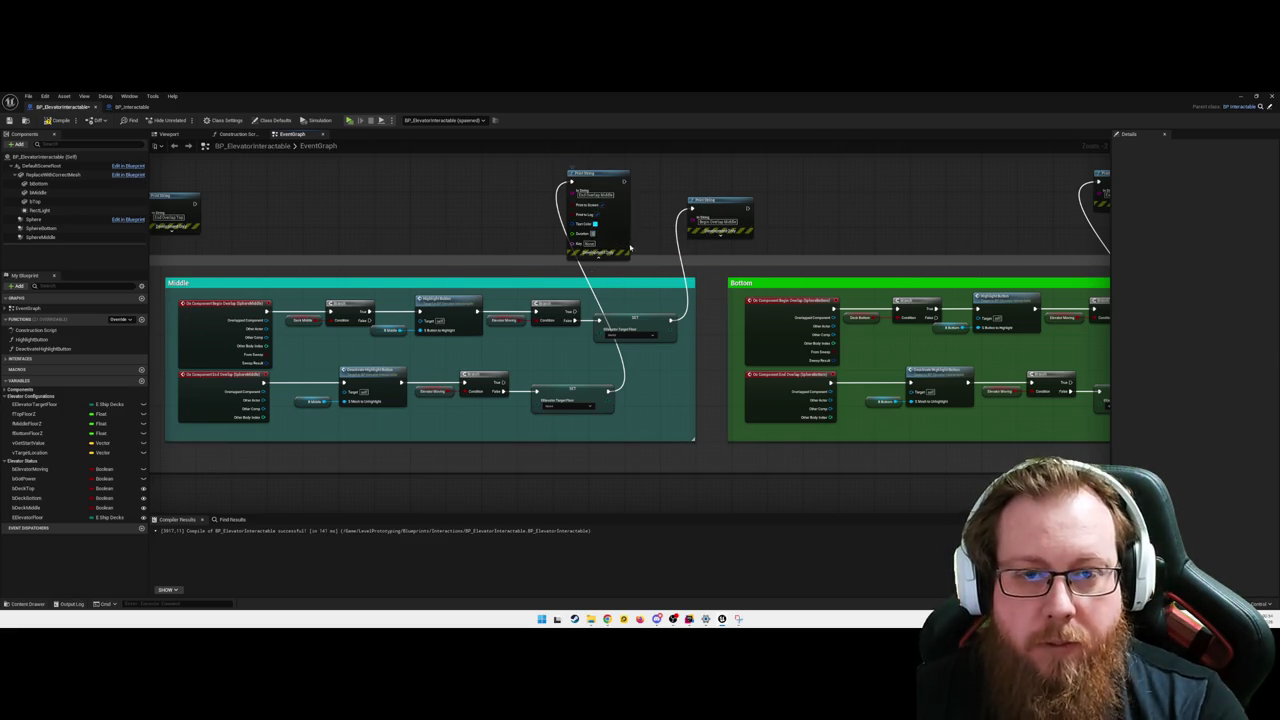
pyautogui.click(605, 254)
pyautogui.click(722, 237)
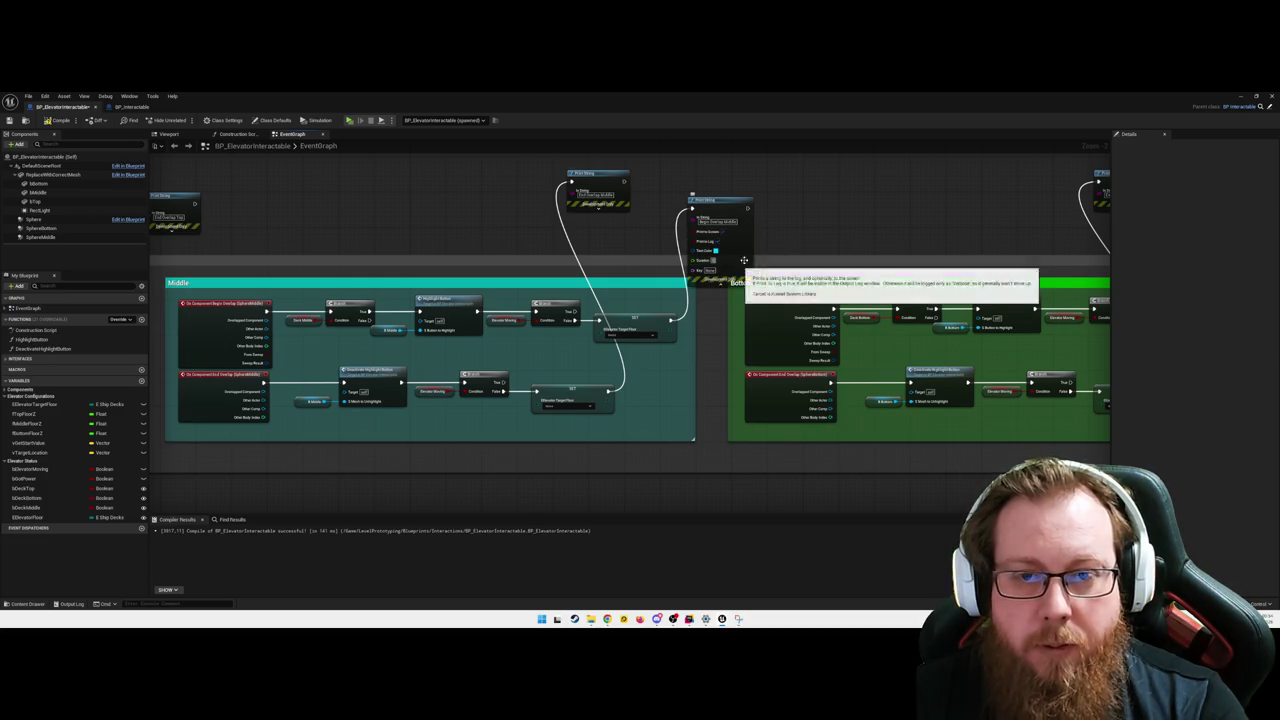
pyautogui.click(716, 250)
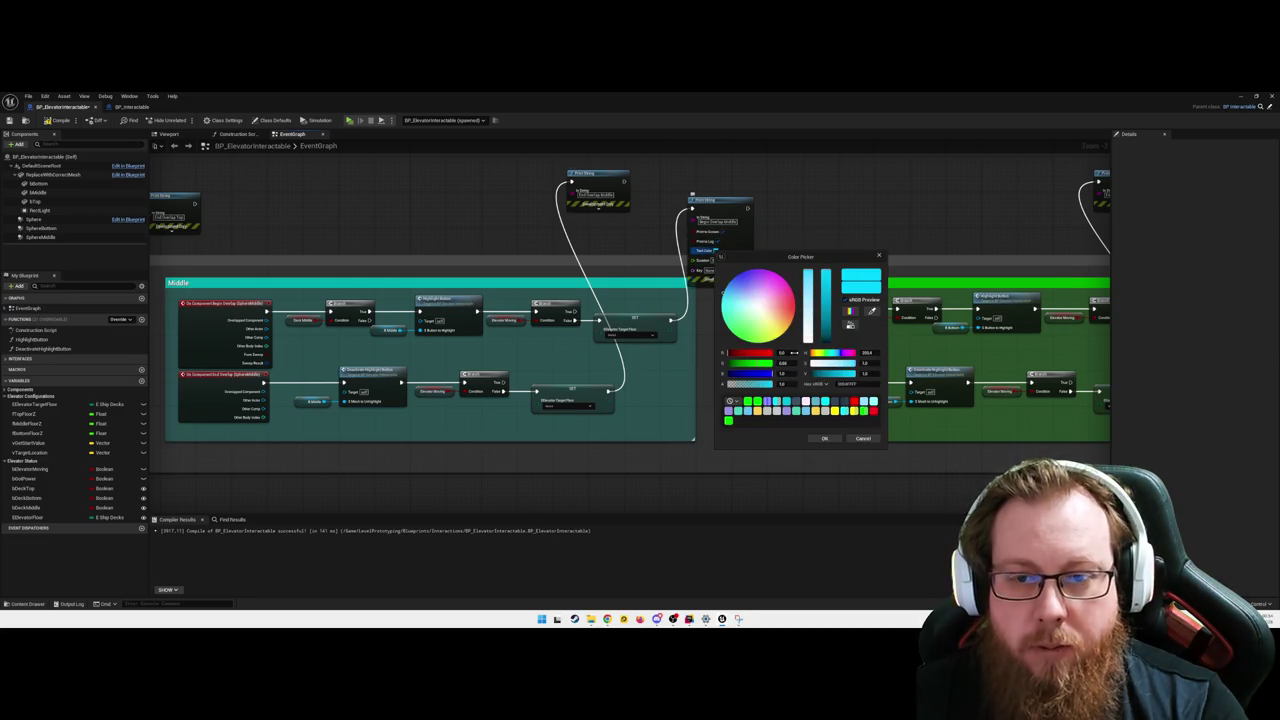
pyautogui.click(863, 438)
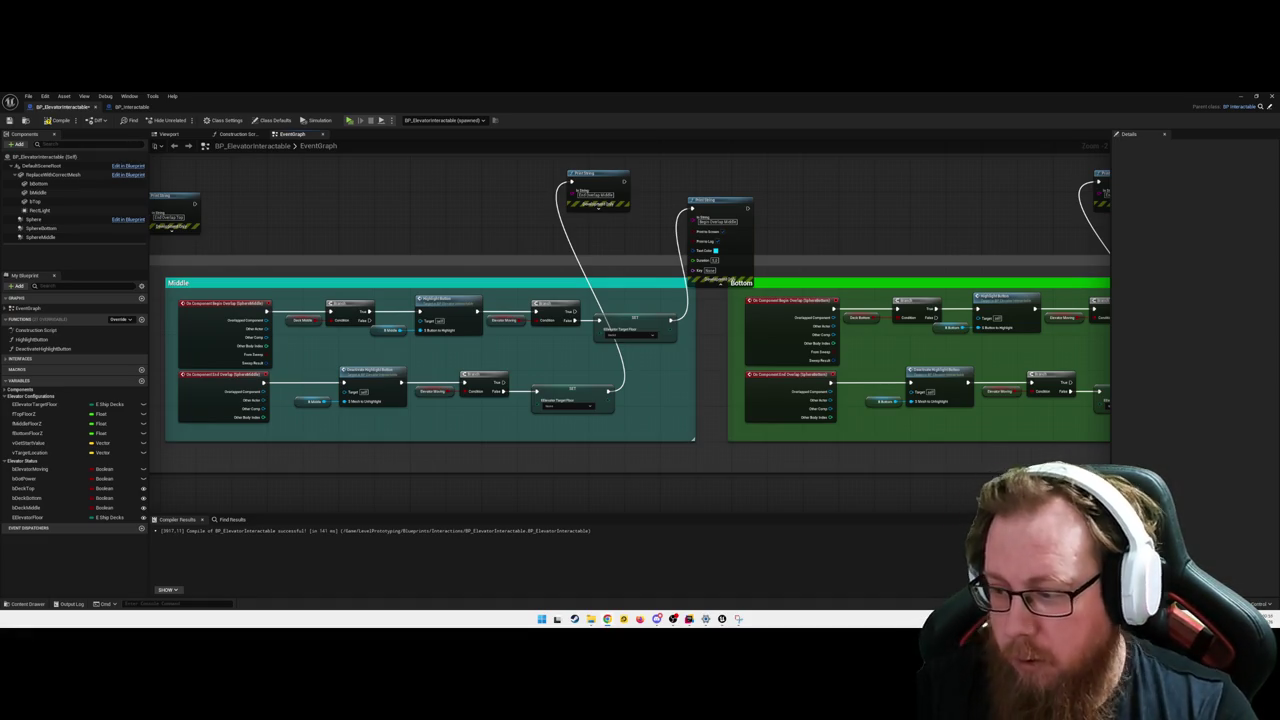
# - Give the remaining Bottom Print String message green text
pyautogui.moveTo(992, 254); pyautogui.dragTo(620, 254)
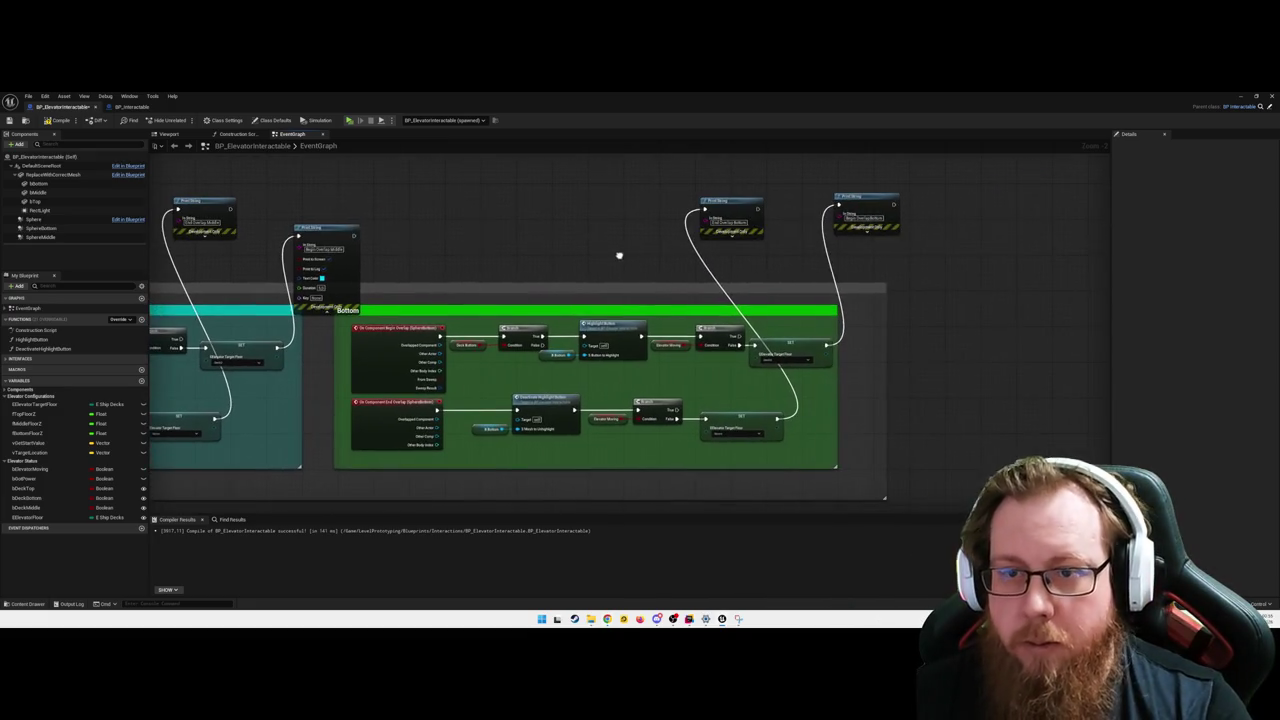
pyautogui.click(862, 247)
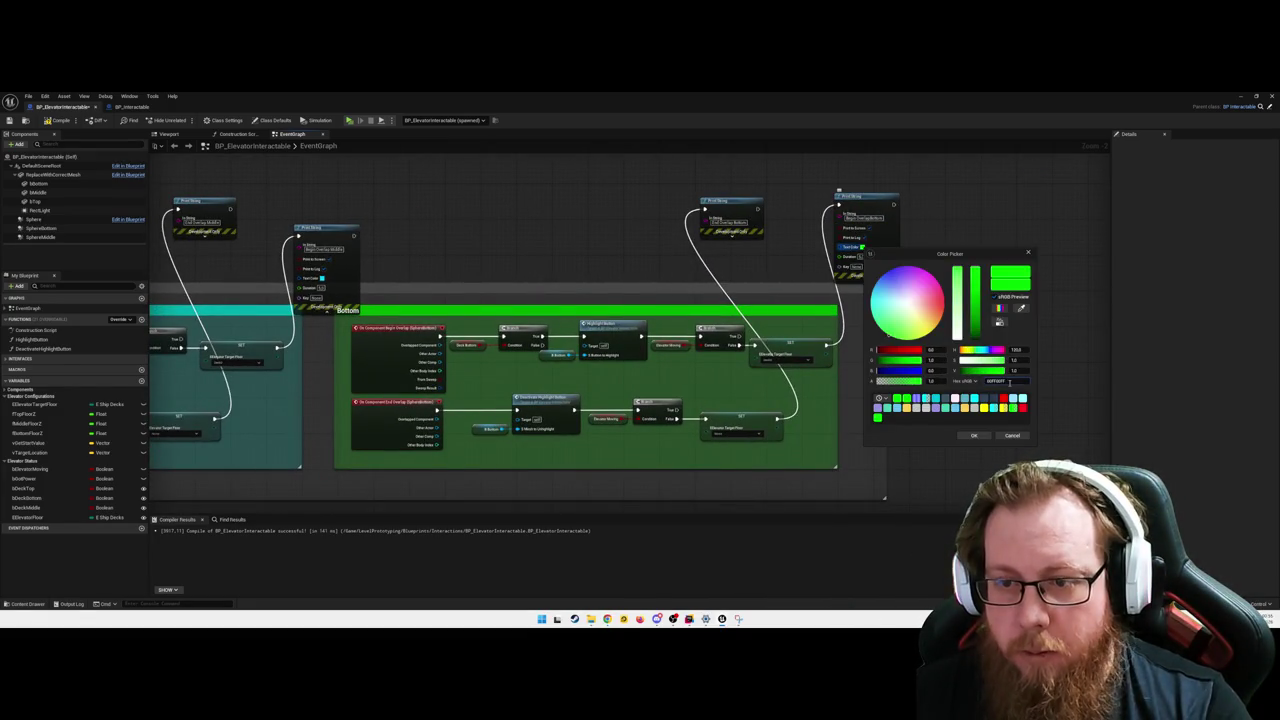
pyautogui.click(973, 436)
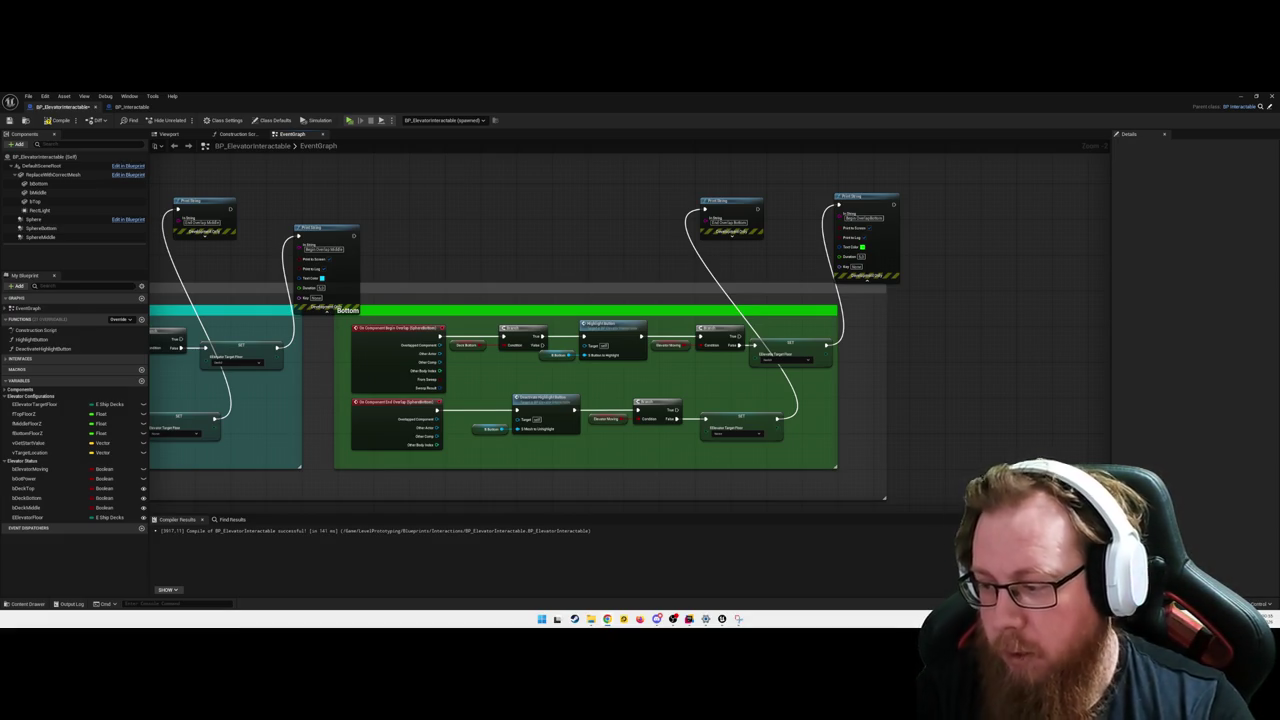
# - Set yellow text on both Top section Print String messages and collapse the nodes
pyautogui.moveTo(204, 278)
pyautogui.mouseDown()
pyautogui.moveTo(602, 272)
pyautogui.moveTo(1062, 295)
pyautogui.mouseUp()
pyautogui.click(637, 278)
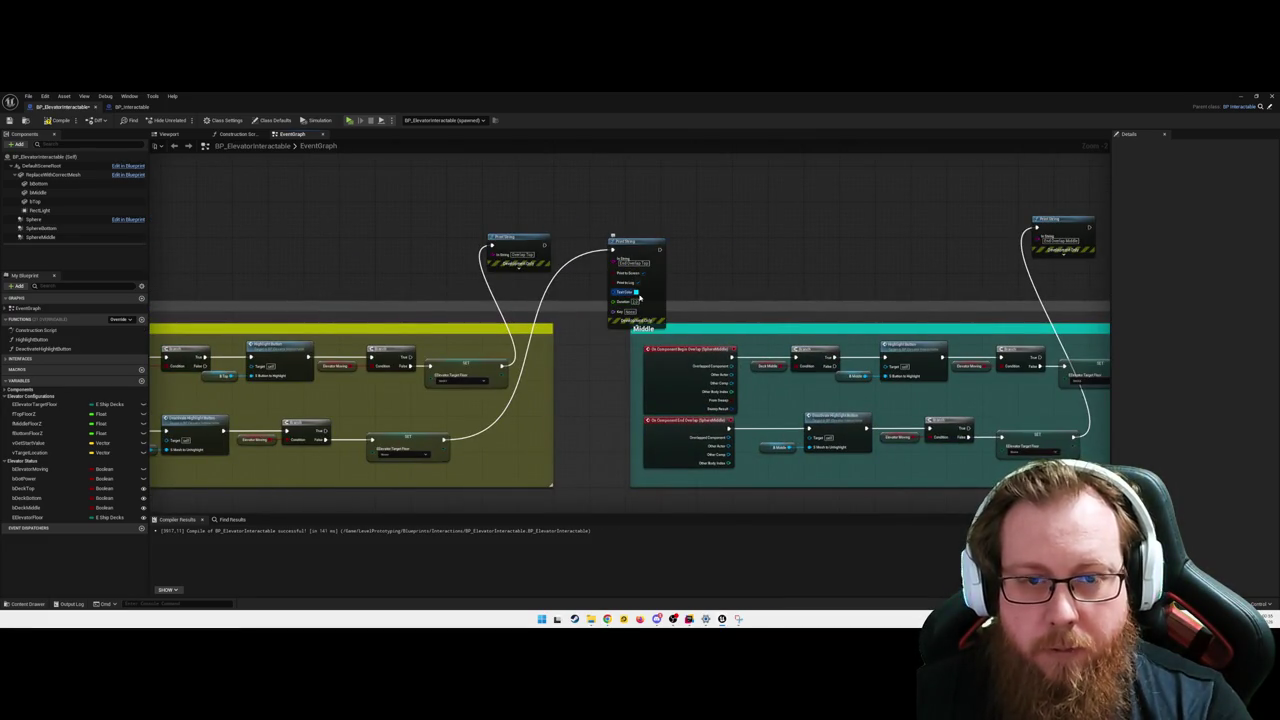
pyautogui.click(636, 291)
pyautogui.moveTo(673, 397)
pyautogui.mouseDown()
pyautogui.moveTo(697, 415)
pyautogui.moveTo(597, 416)
pyautogui.mouseUp()
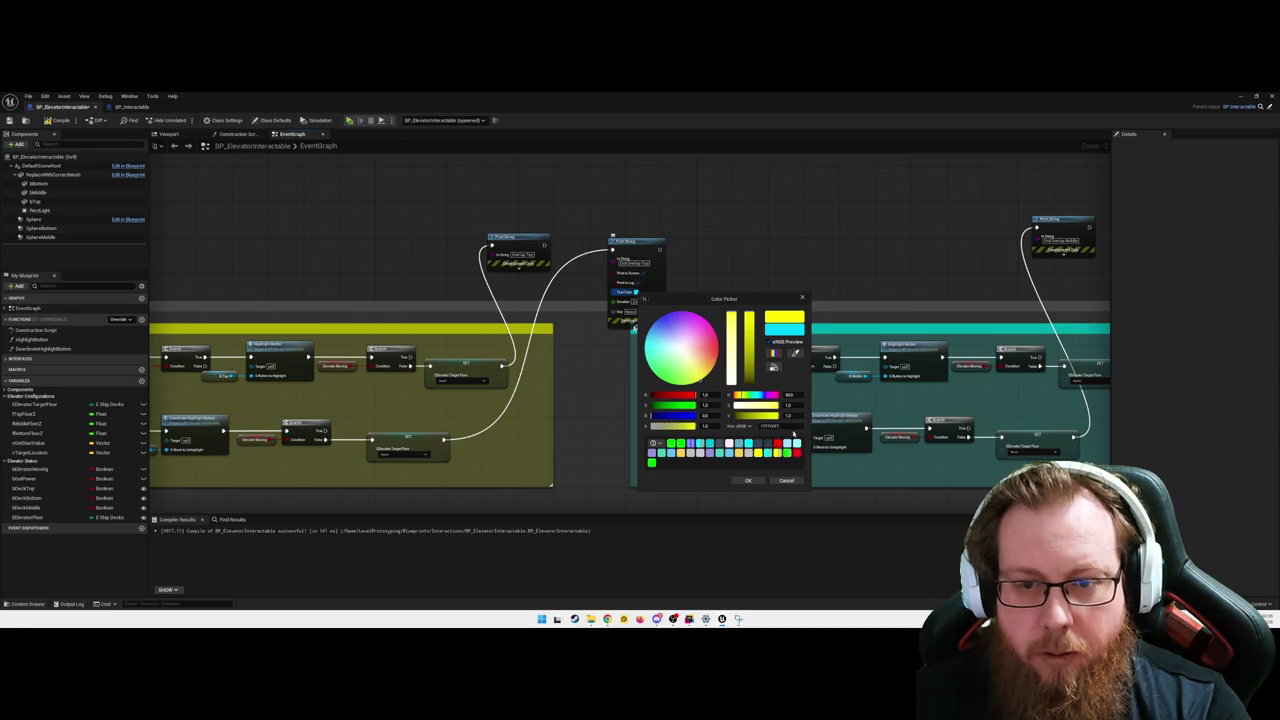
pyautogui.click(748, 480)
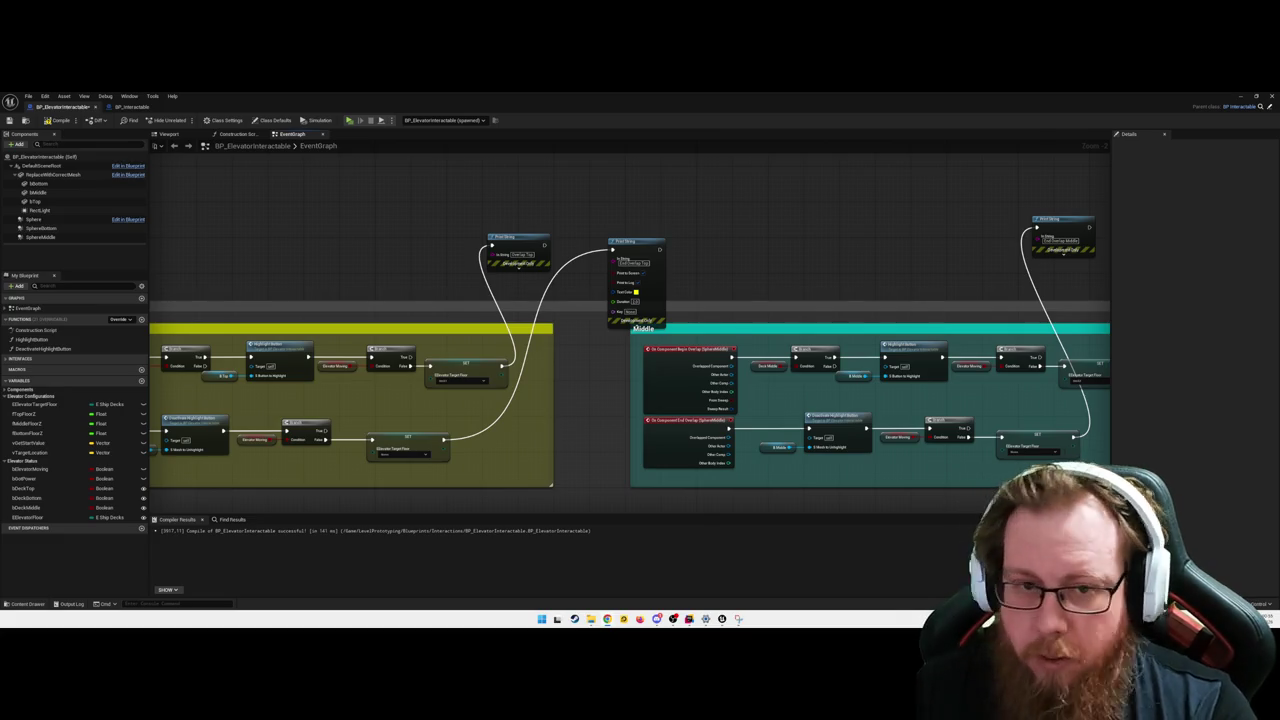
pyautogui.click(636, 322)
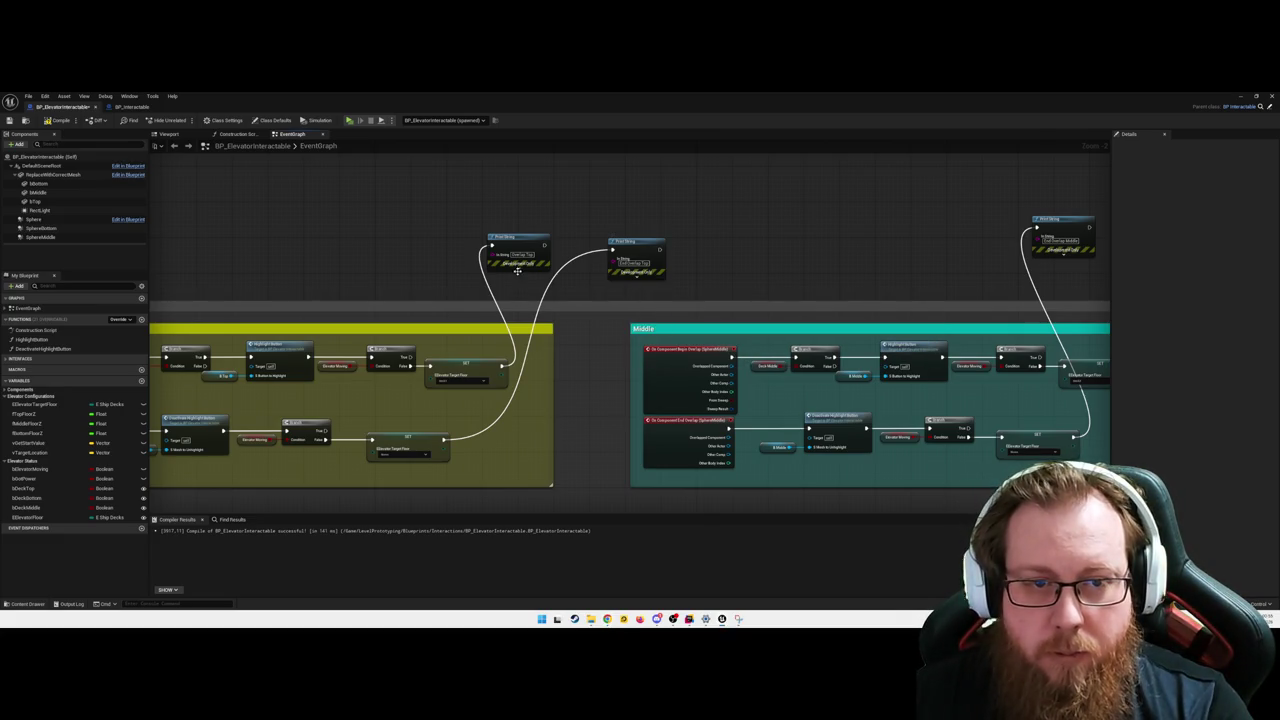
pyautogui.click(517, 270)
pyautogui.click(516, 284)
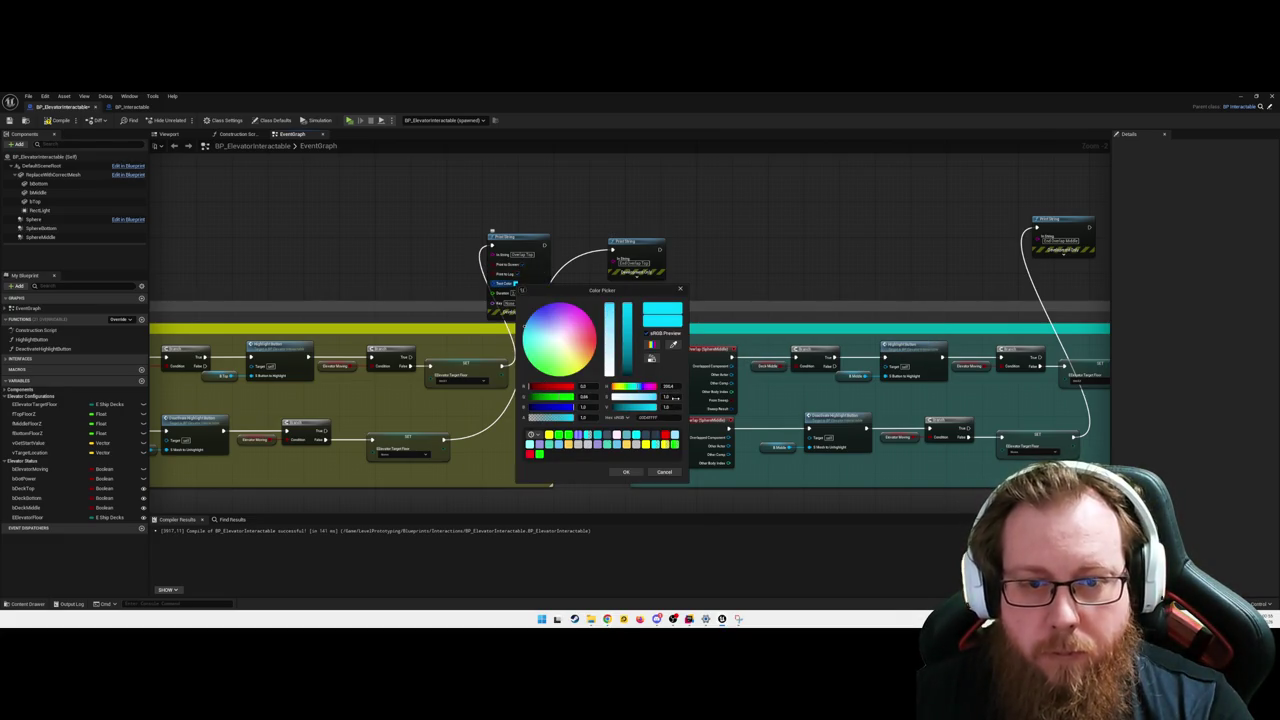
pyautogui.click(624, 471)
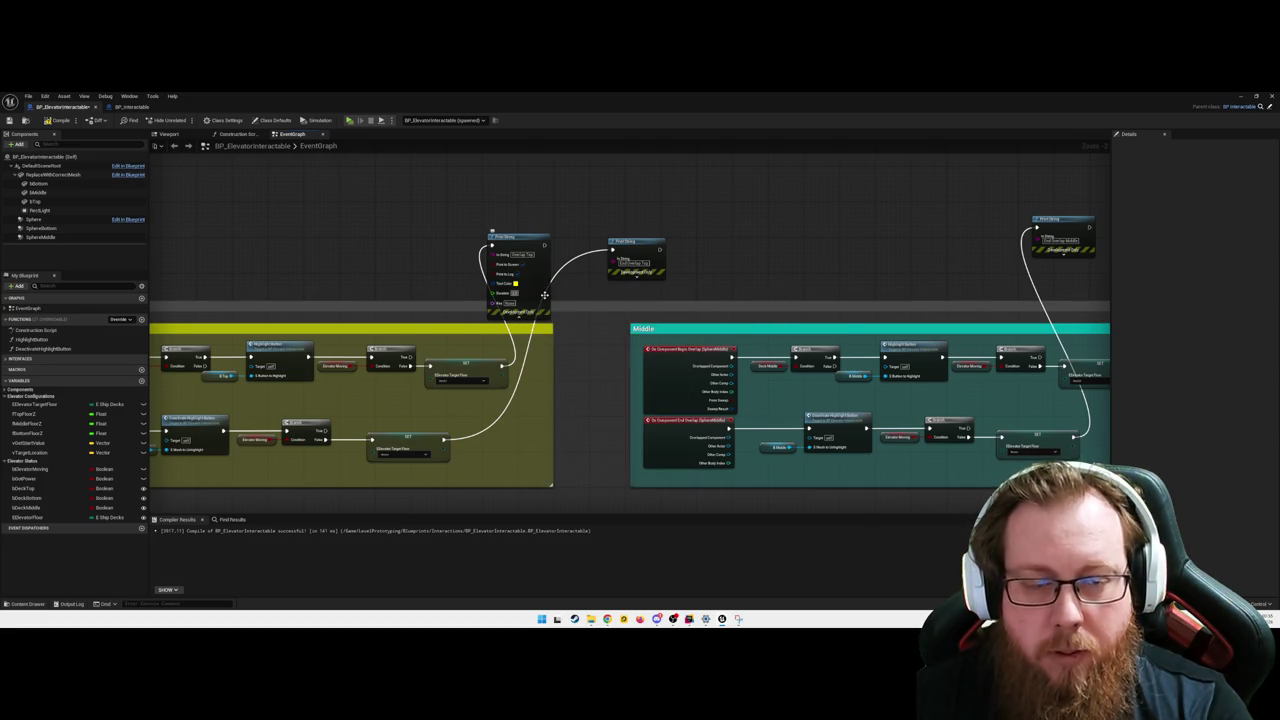
pyautogui.click(632, 279)
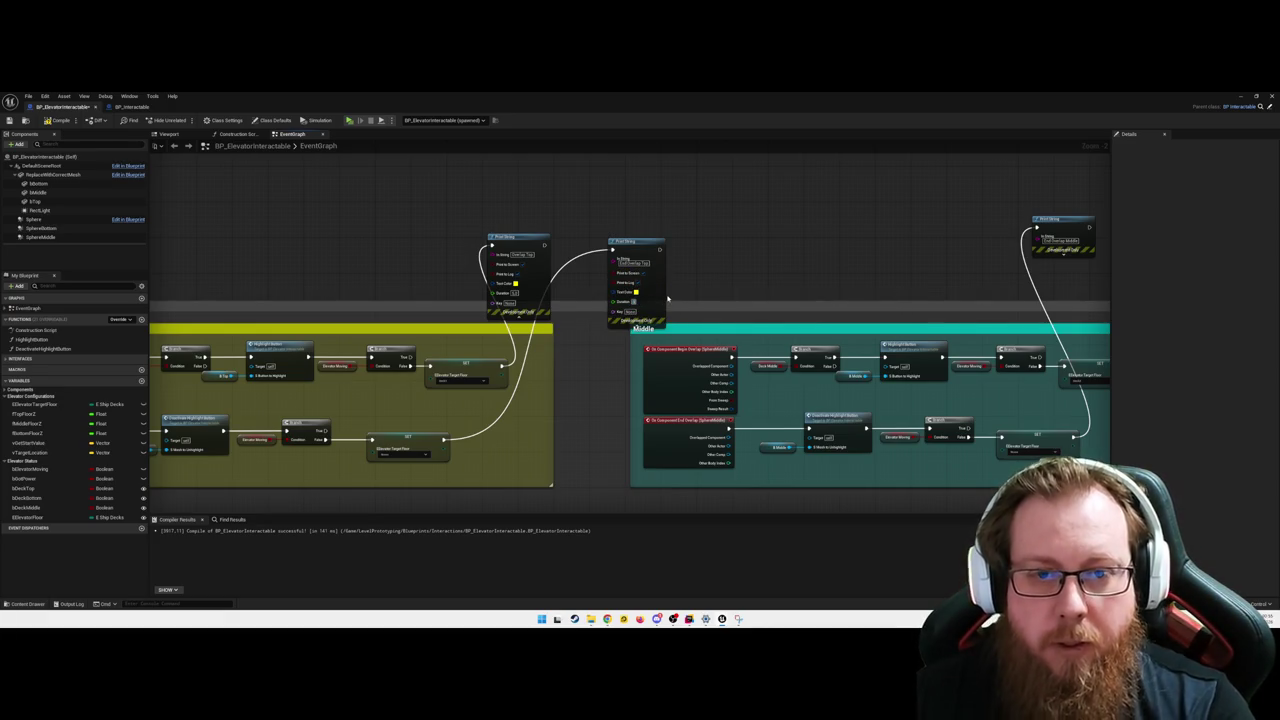
pyautogui.click(637, 321)
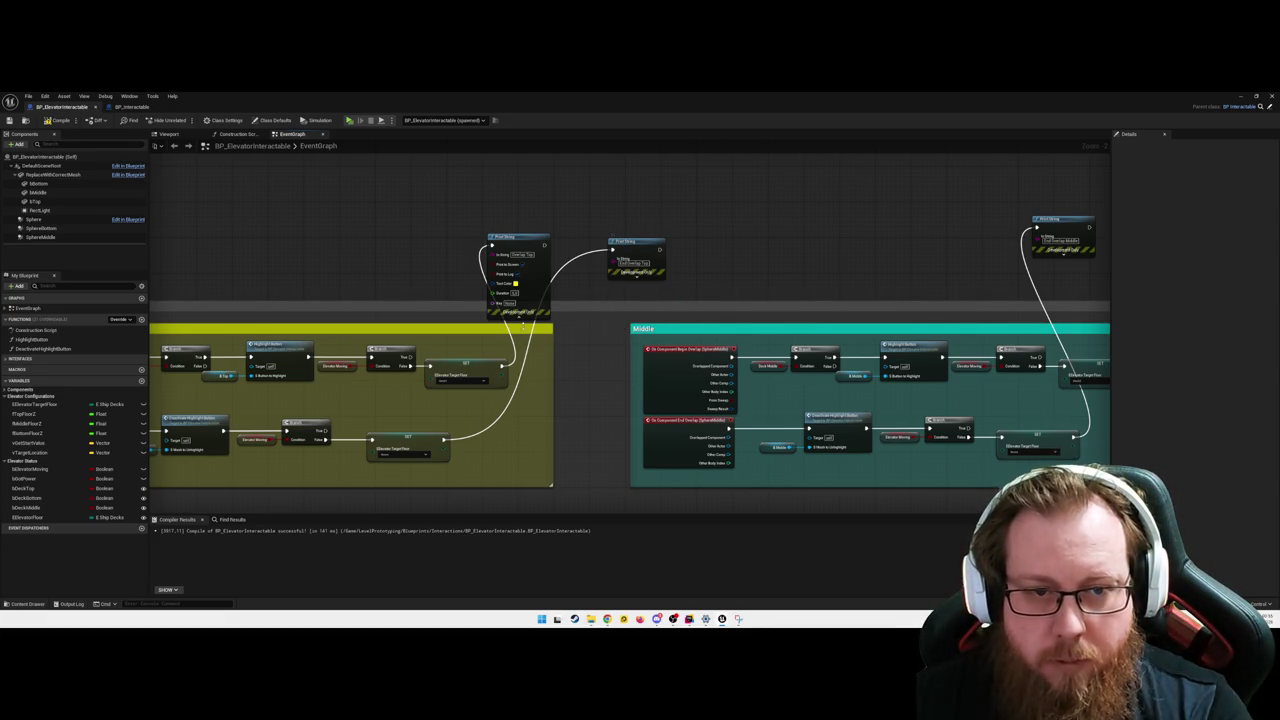
pyautogui.click(520, 318)
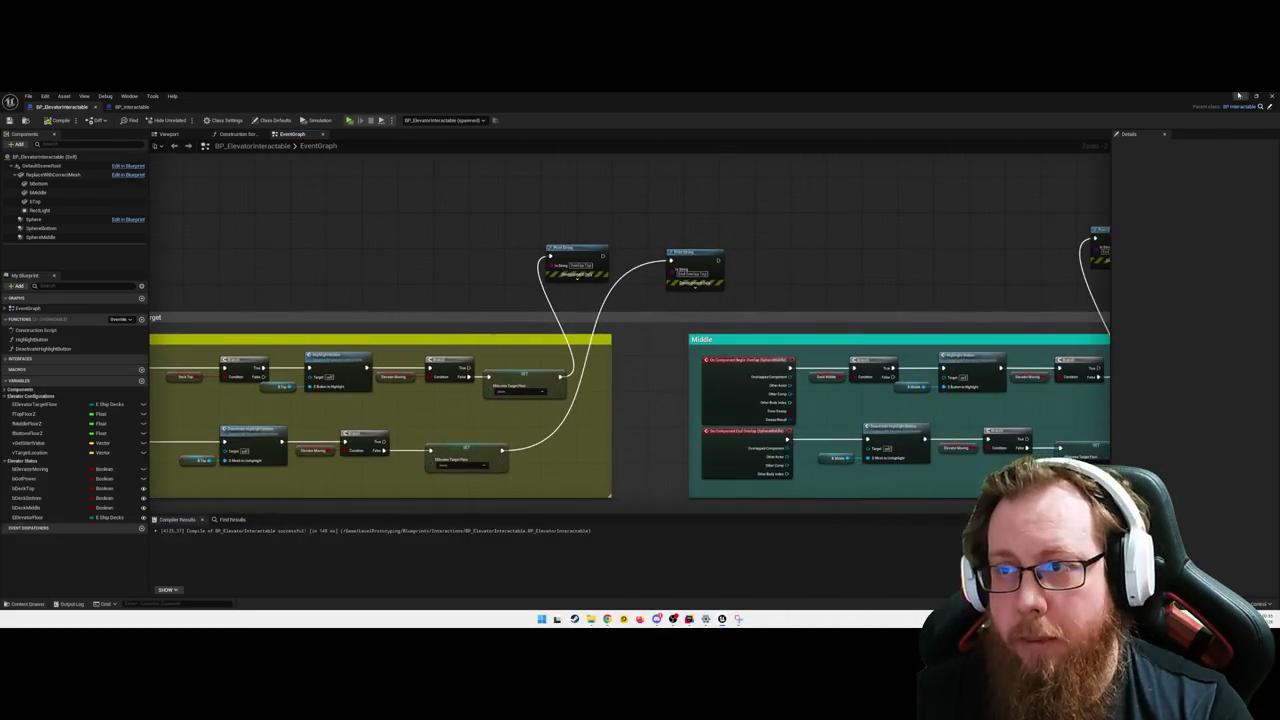
# - Play the hangar level and walk up to the cube to trigger colour-coded overlap messages
pyautogui.click(1240, 96)
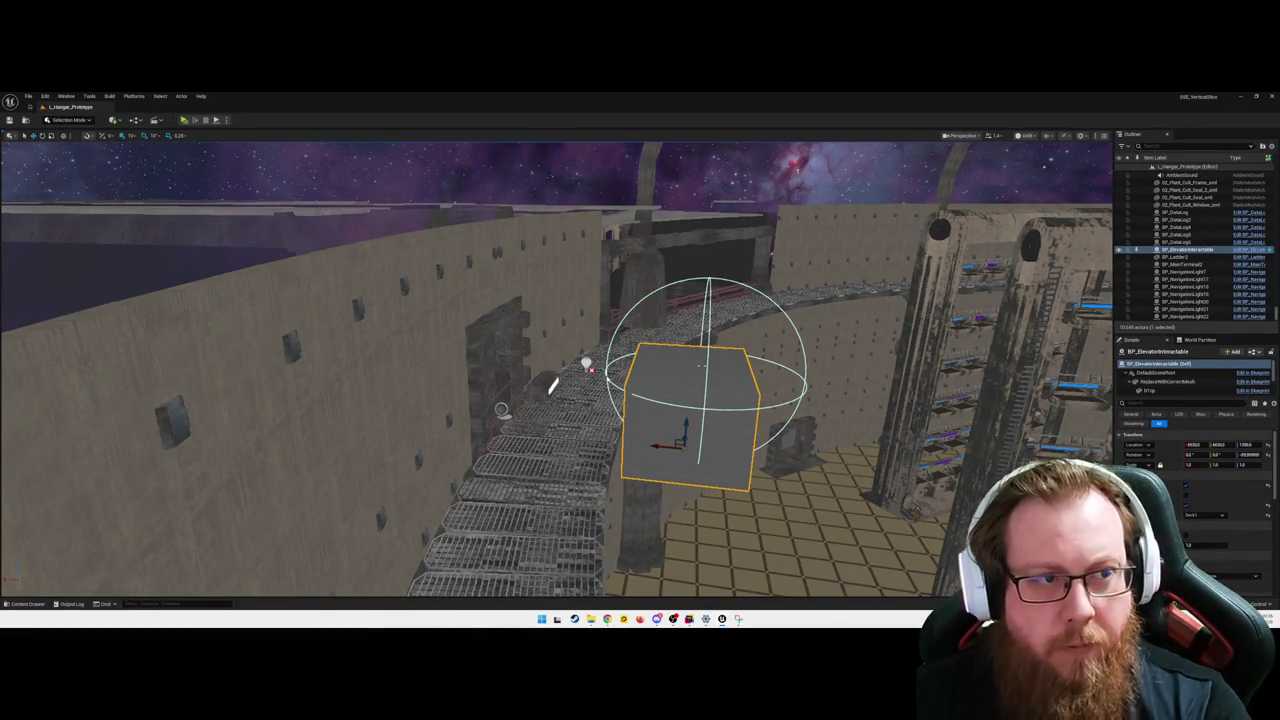
pyautogui.hotkey('alt', 'p')
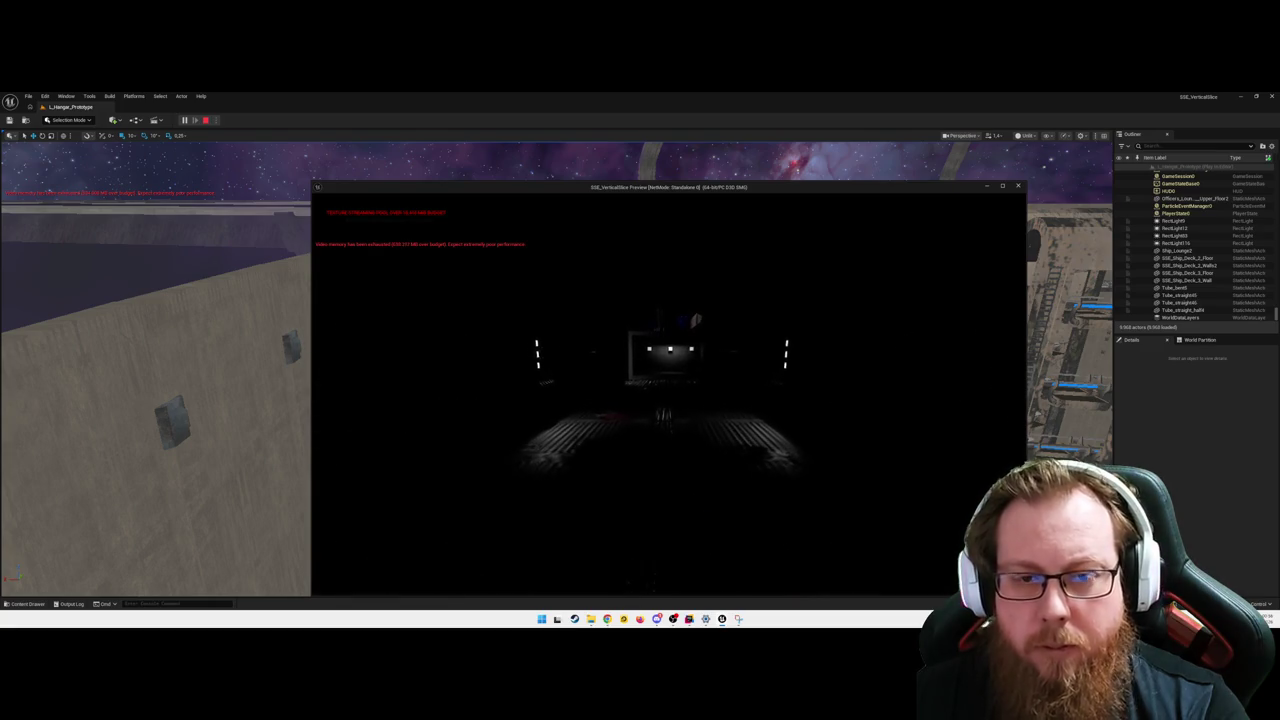
pyautogui.press('w')
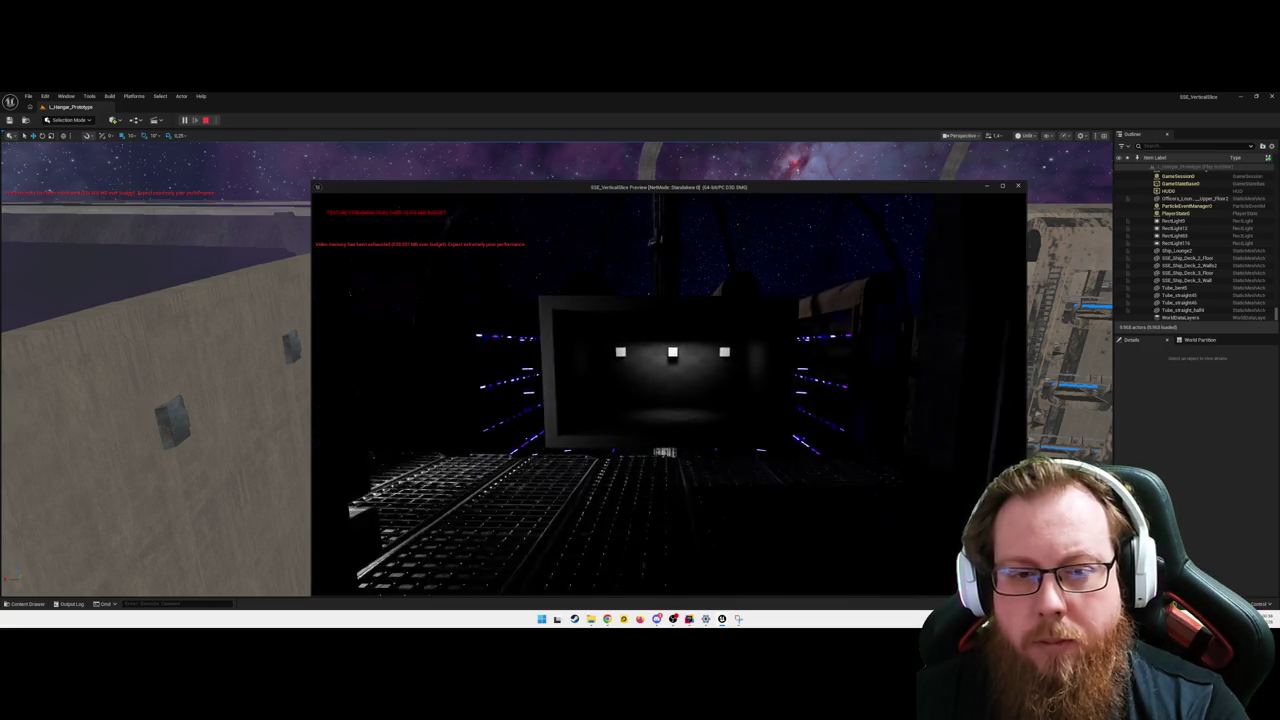
pyautogui.press('w')
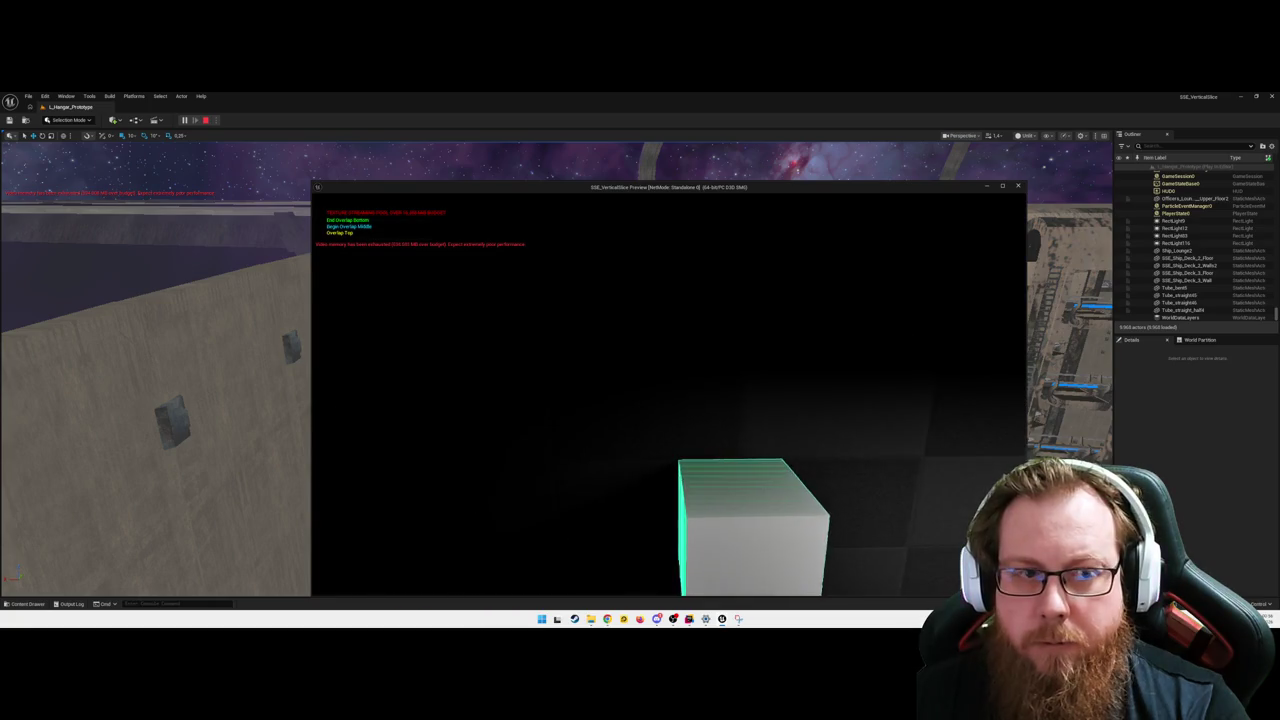
pyautogui.press('w')
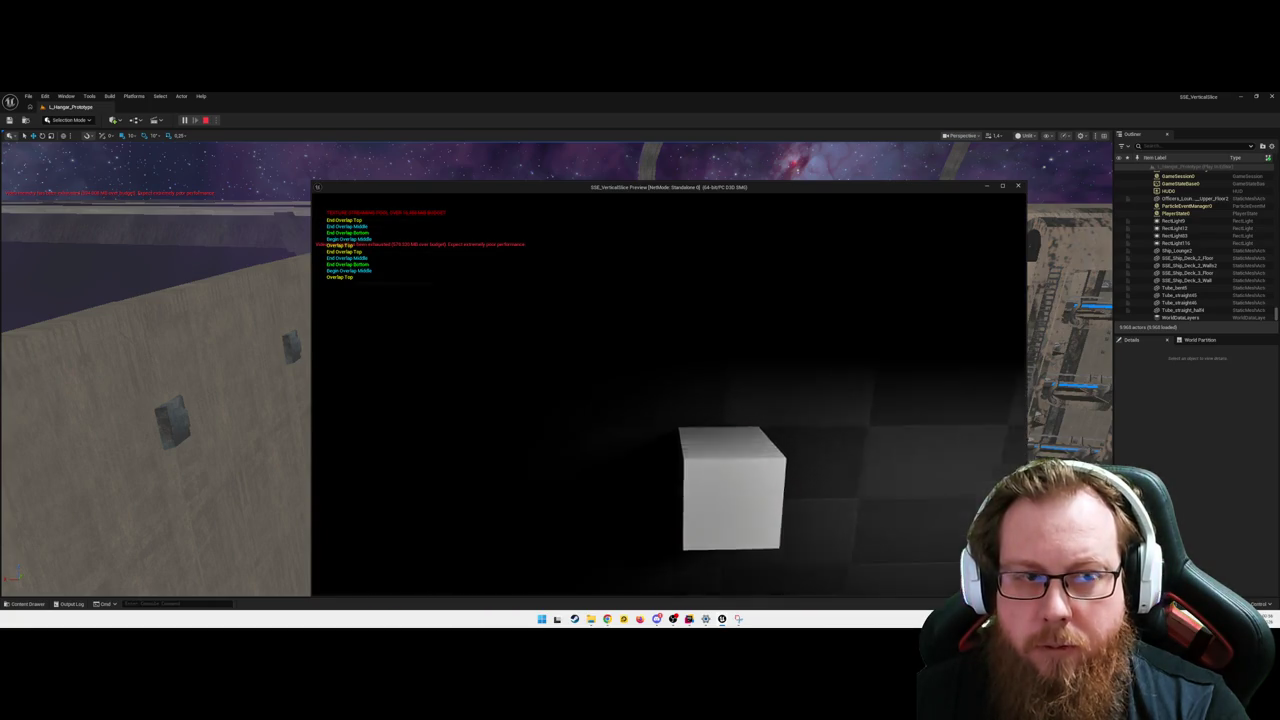
pyautogui.press('w')
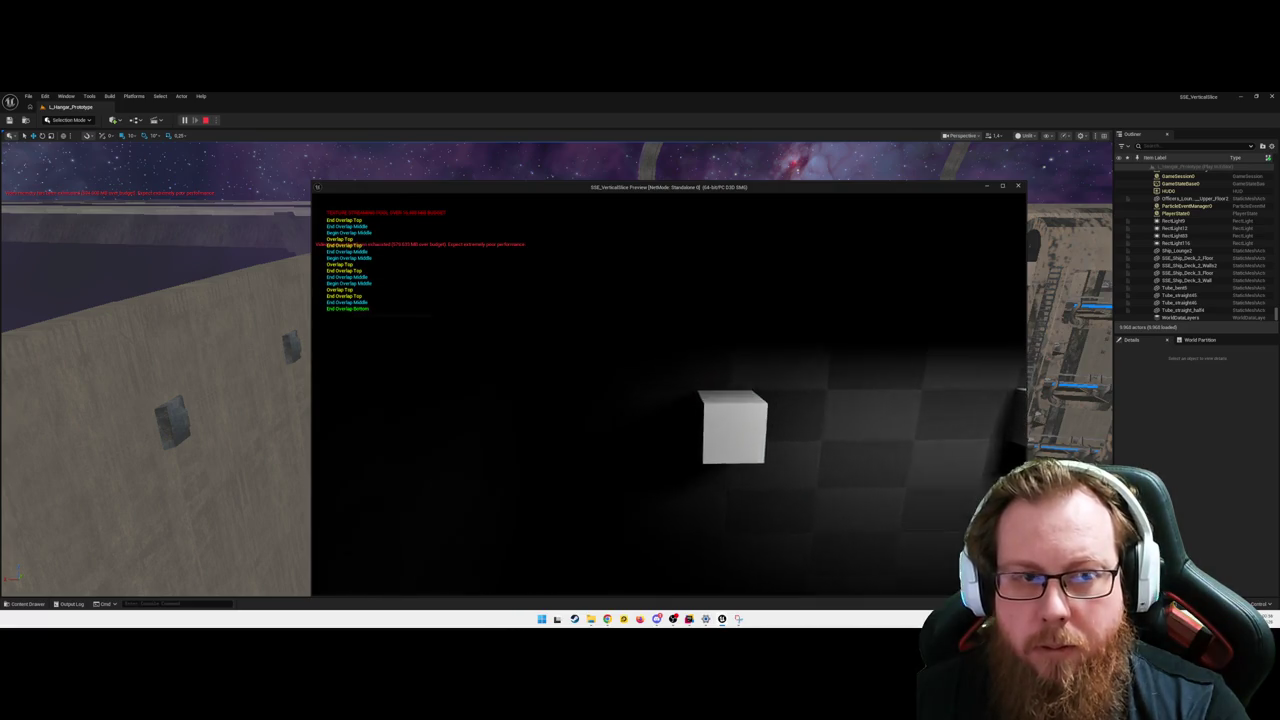
pyautogui.press('w')
pyautogui.press('w')
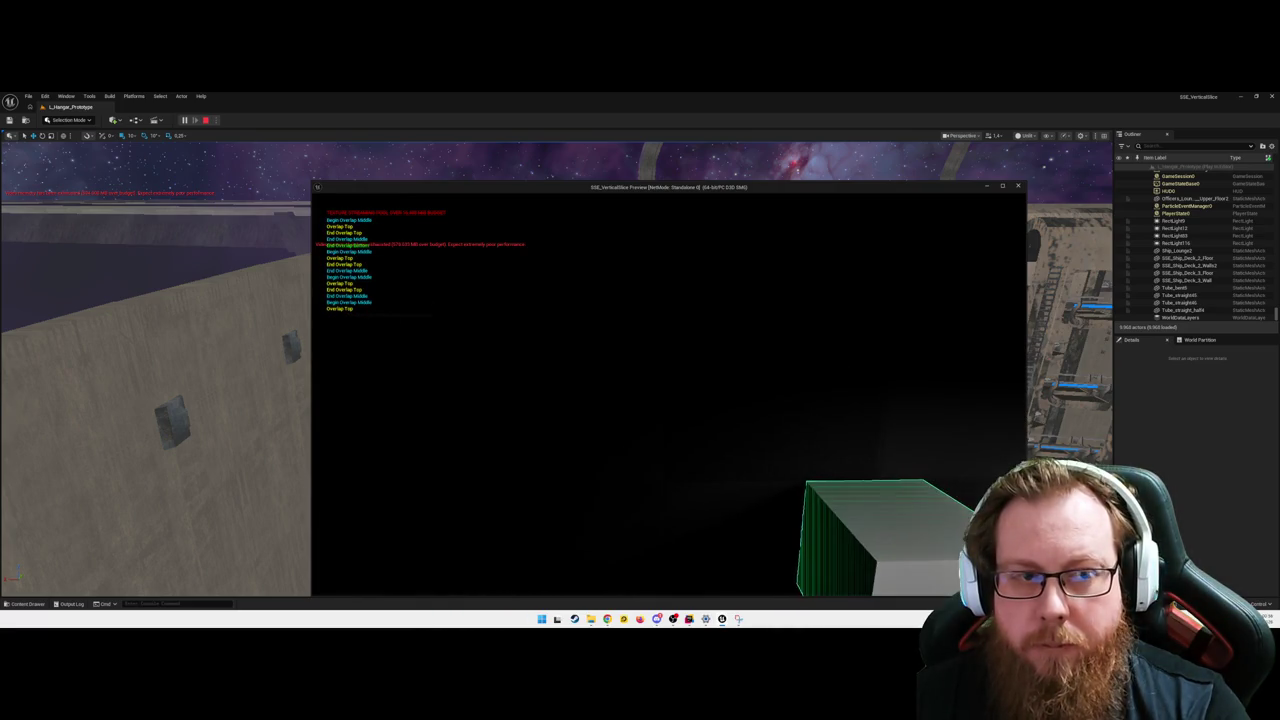
pyautogui.hotkey('alt', 'Tab')
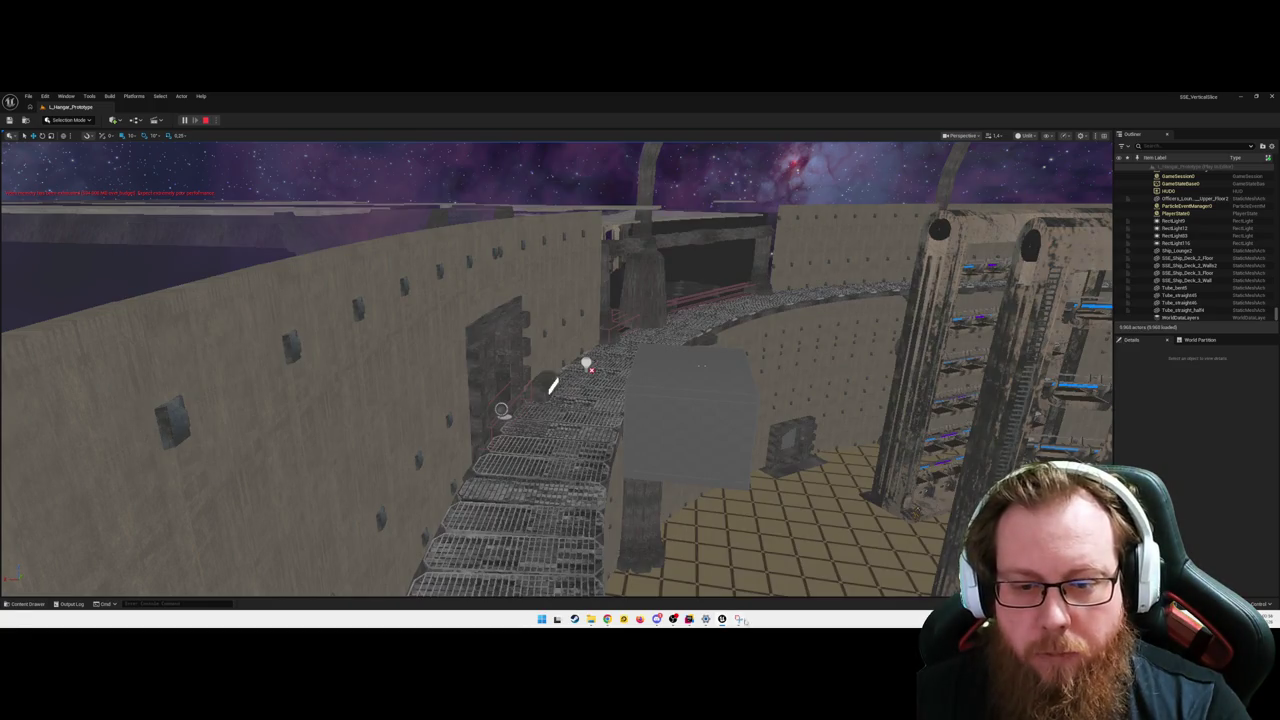
# - Snip the colour-coded Begin and End Overlap messages from the game preview
pyautogui.press('Print')
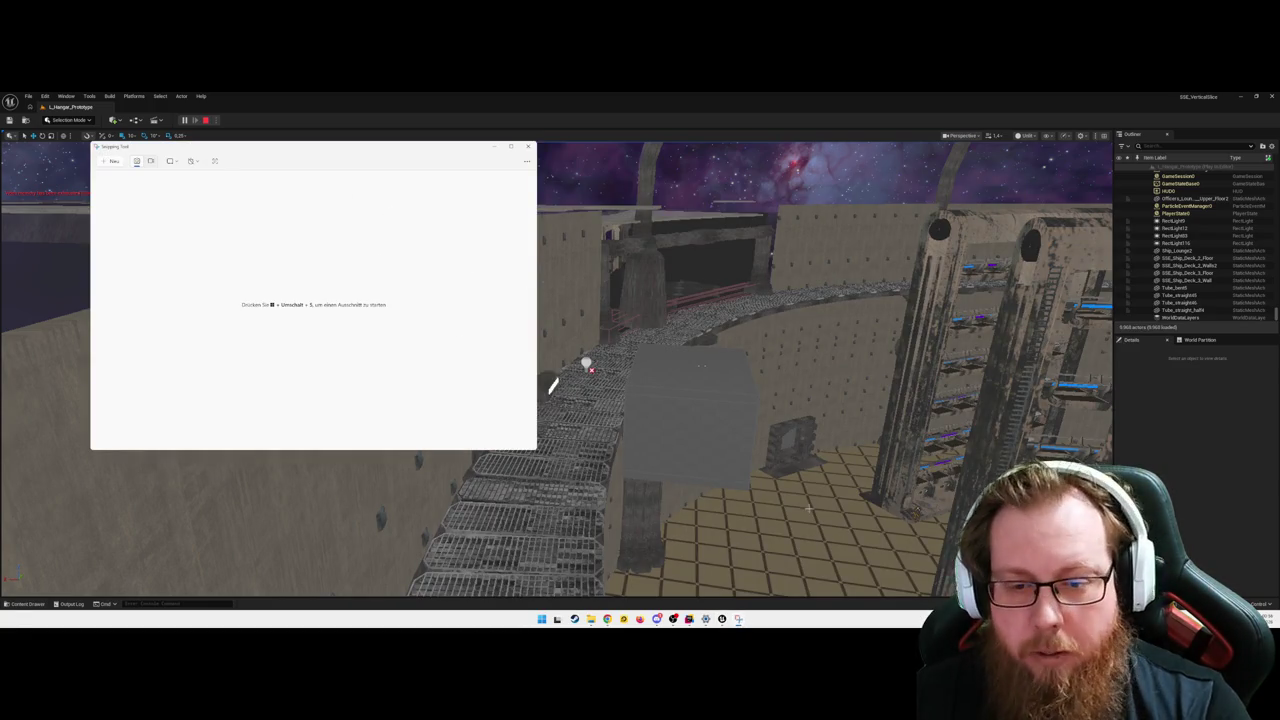
pyautogui.moveTo(722, 619)
pyautogui.click(803, 578)
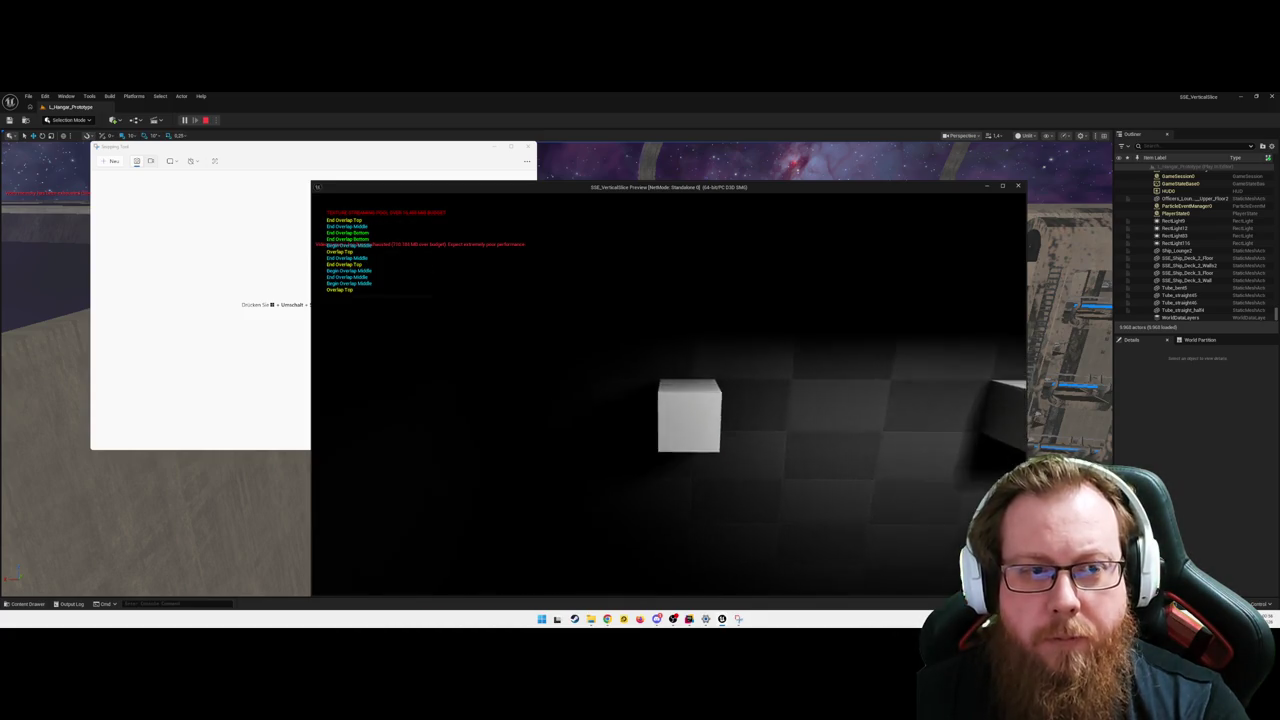
pyautogui.press('super+shift+s')
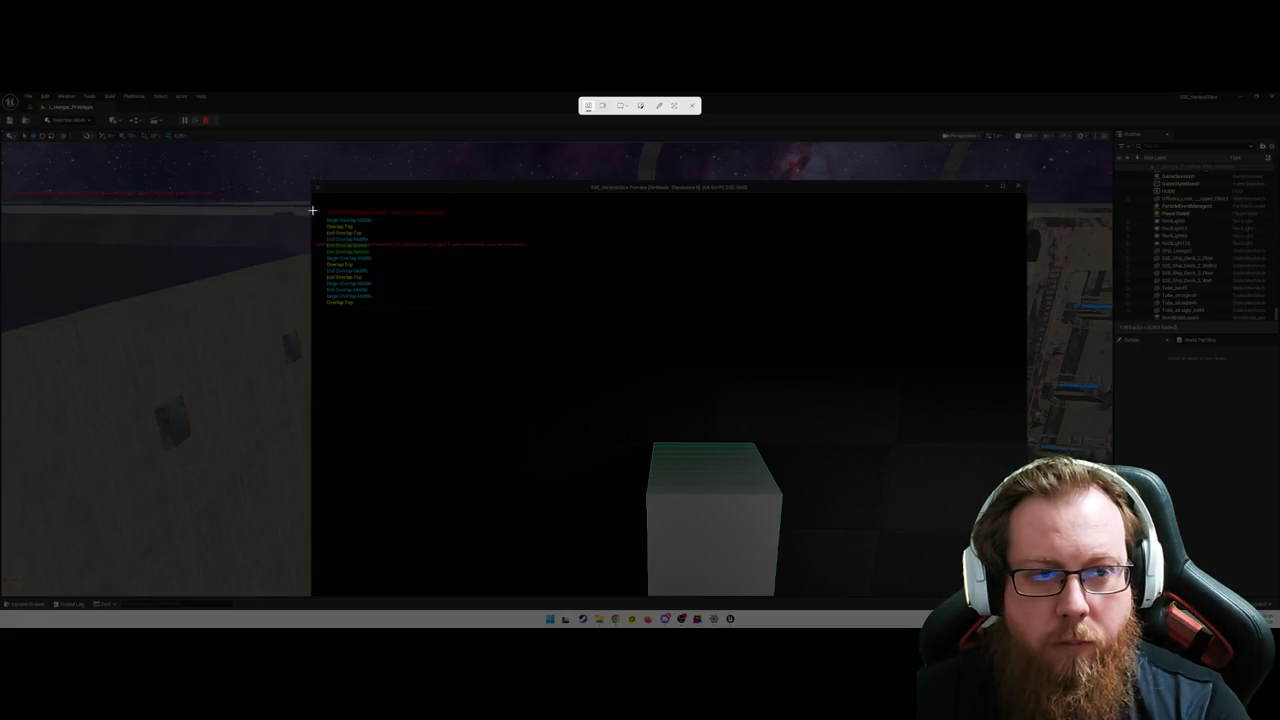
pyautogui.moveTo(312, 210); pyautogui.dragTo(452, 352)
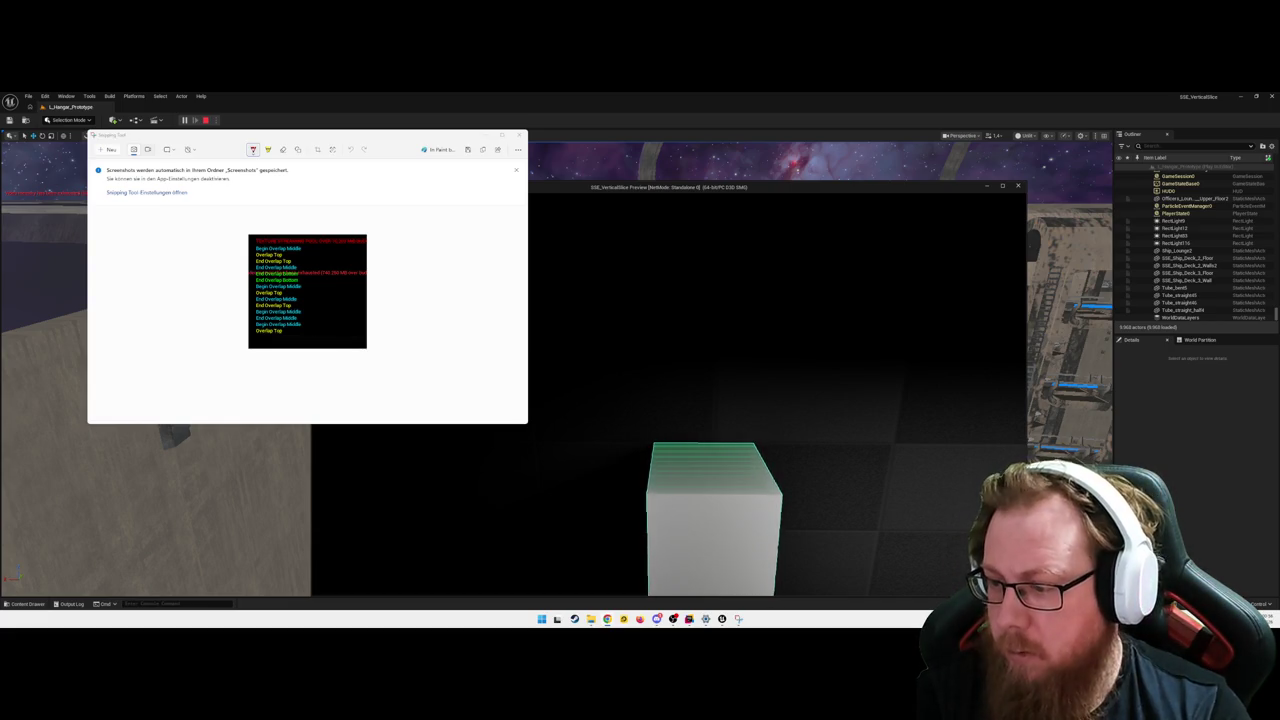
pyautogui.click(839, 382)
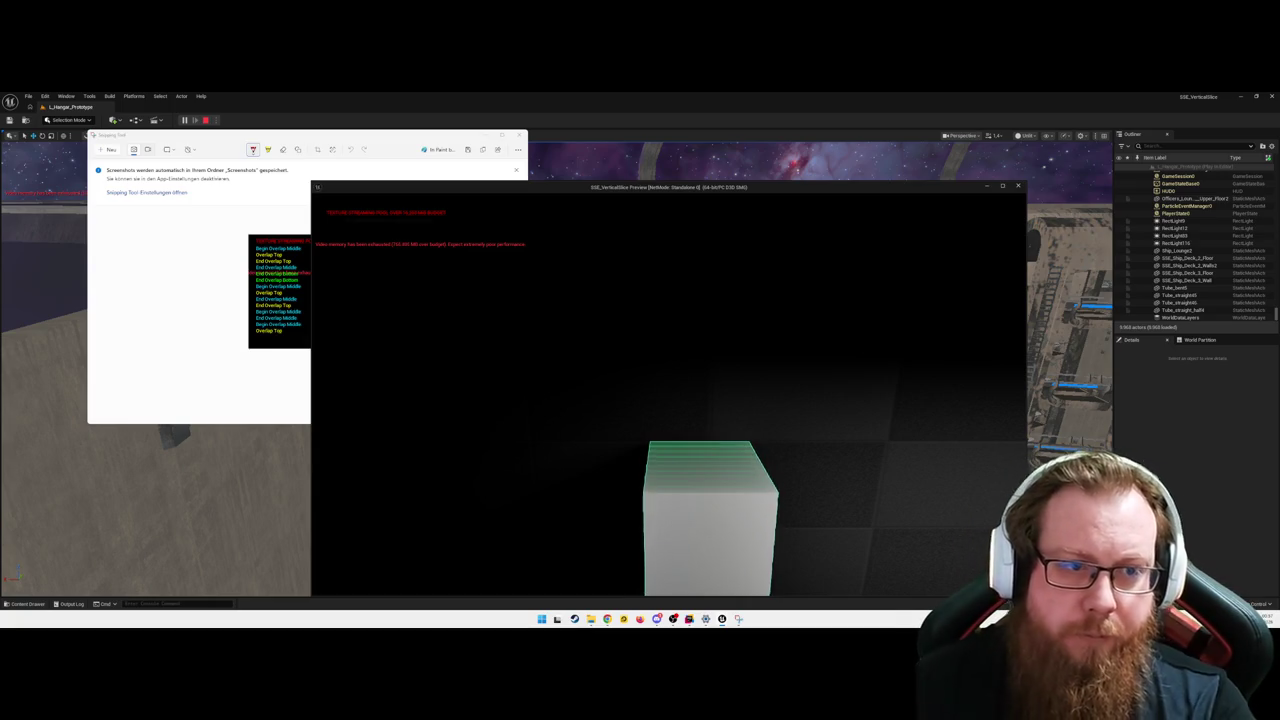
# - Jump away so the overlaps end, then close the standalone game preview
pyautogui.press('space')
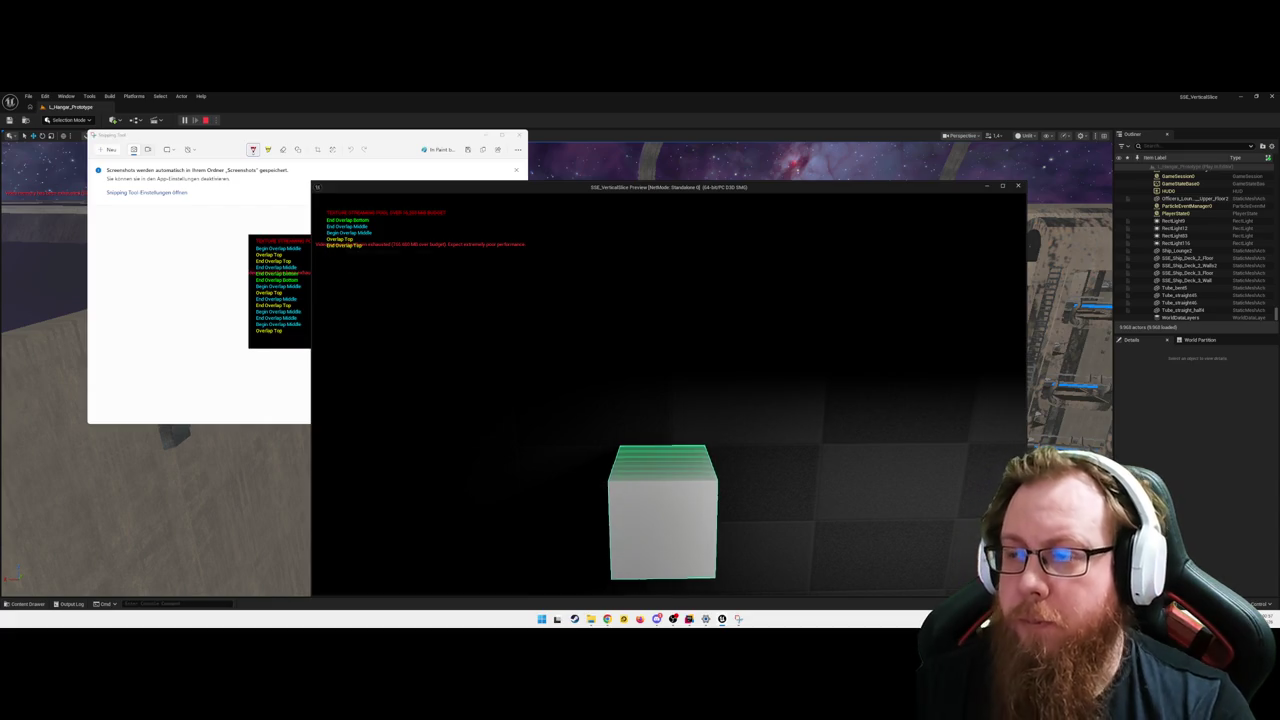
pyautogui.press('Escape')
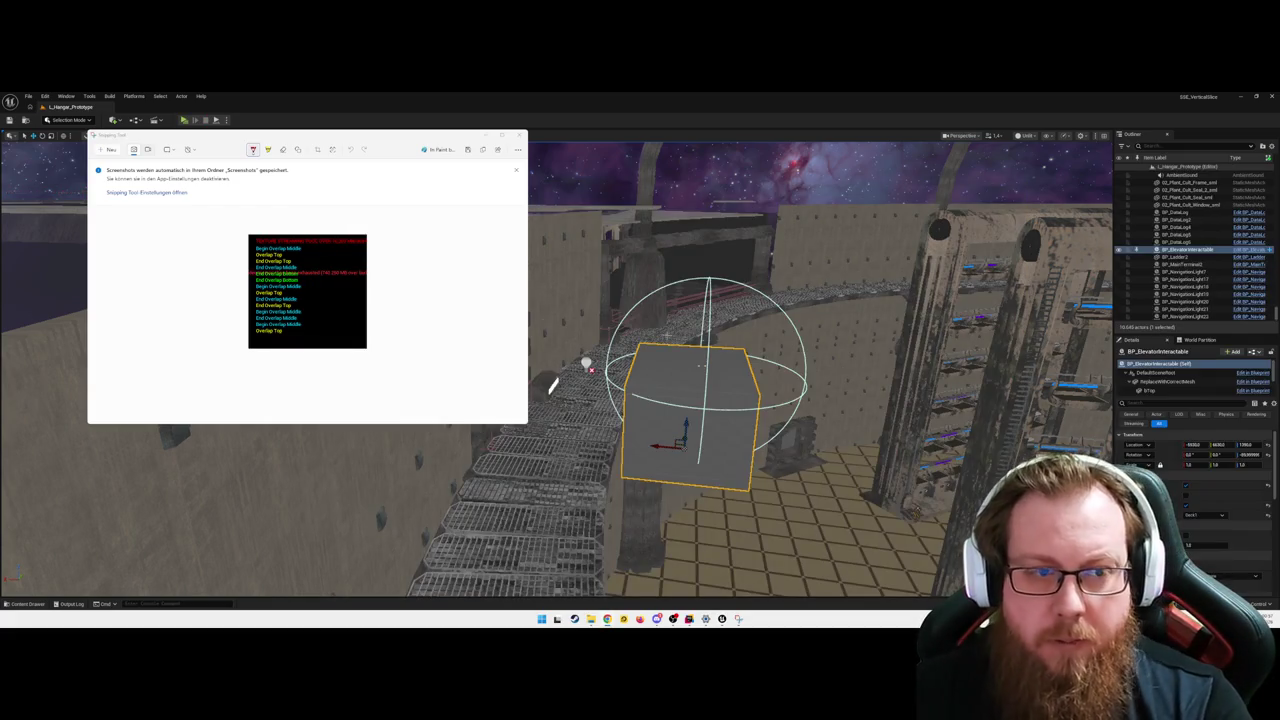
# - In the elevator Blueprint's Viewport, select the Sphere component and find its references by name
pyautogui.hotkey('ctrl', 'e')
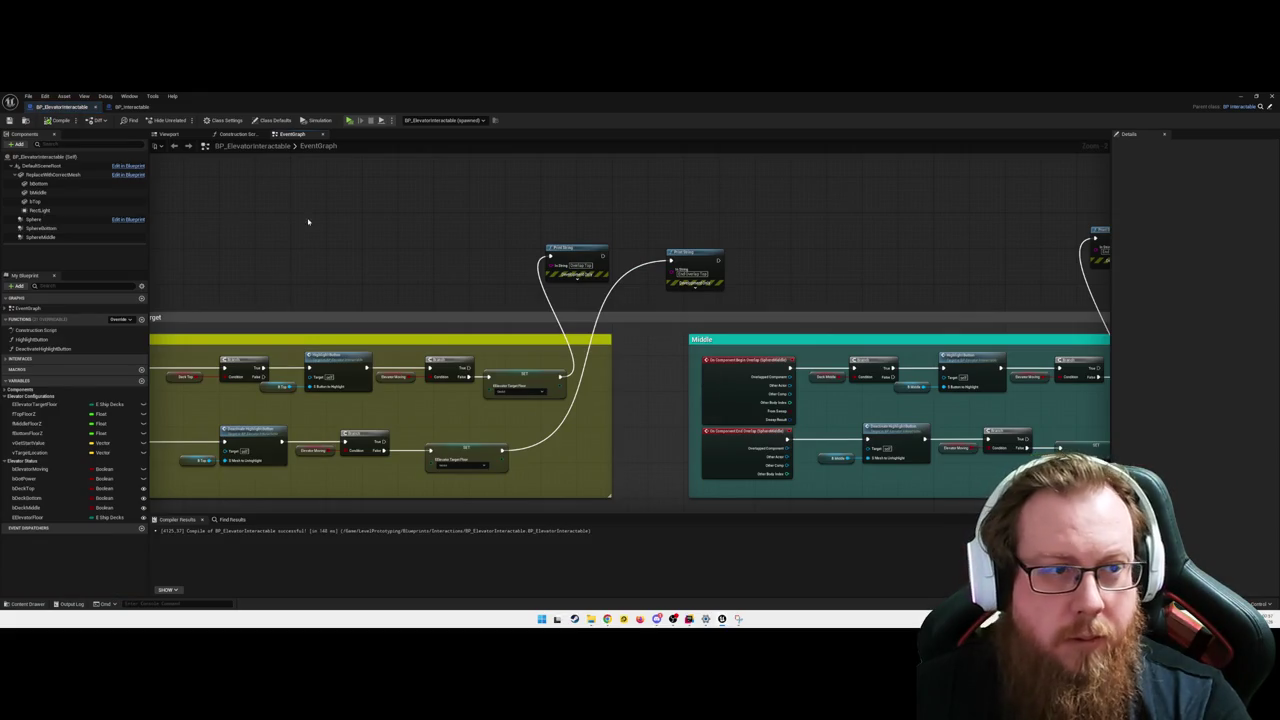
pyautogui.click(167, 134)
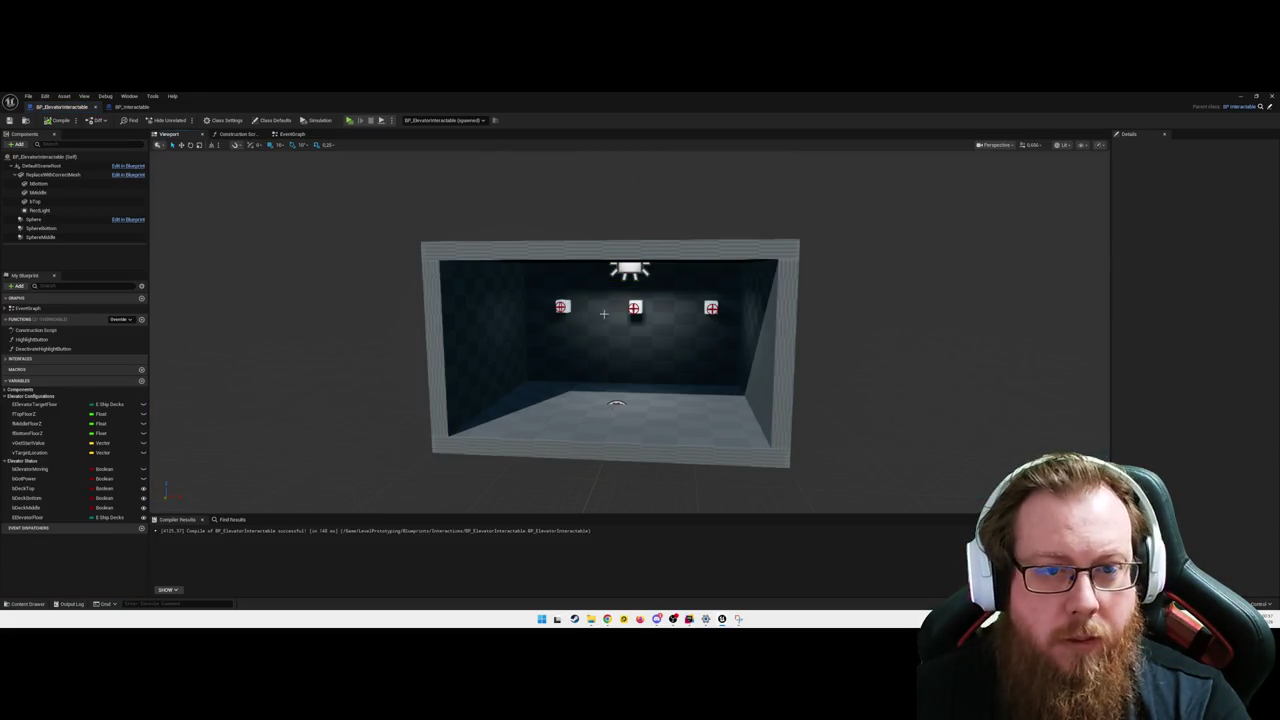
pyautogui.click(34, 219)
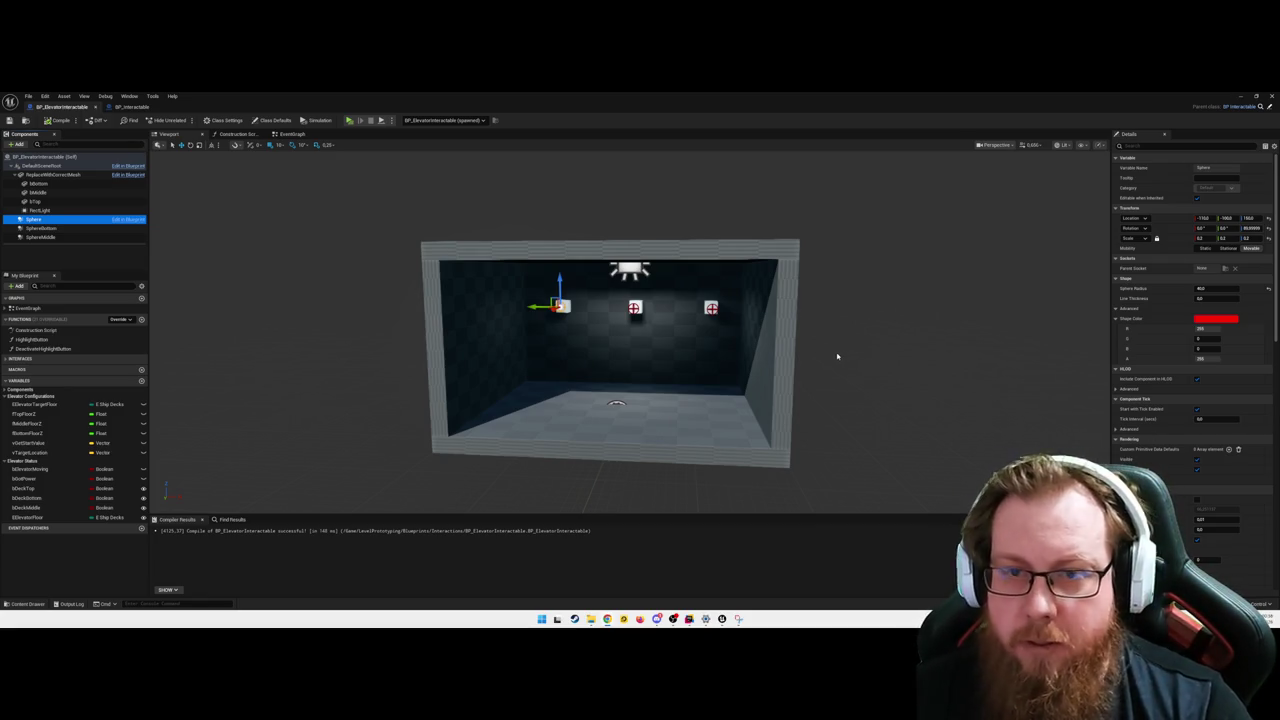
pyautogui.moveTo(618, 340)
pyautogui.mouseDown()
pyautogui.moveTo(660, 338)
pyautogui.moveTo(662, 318)
pyautogui.mouseUp()
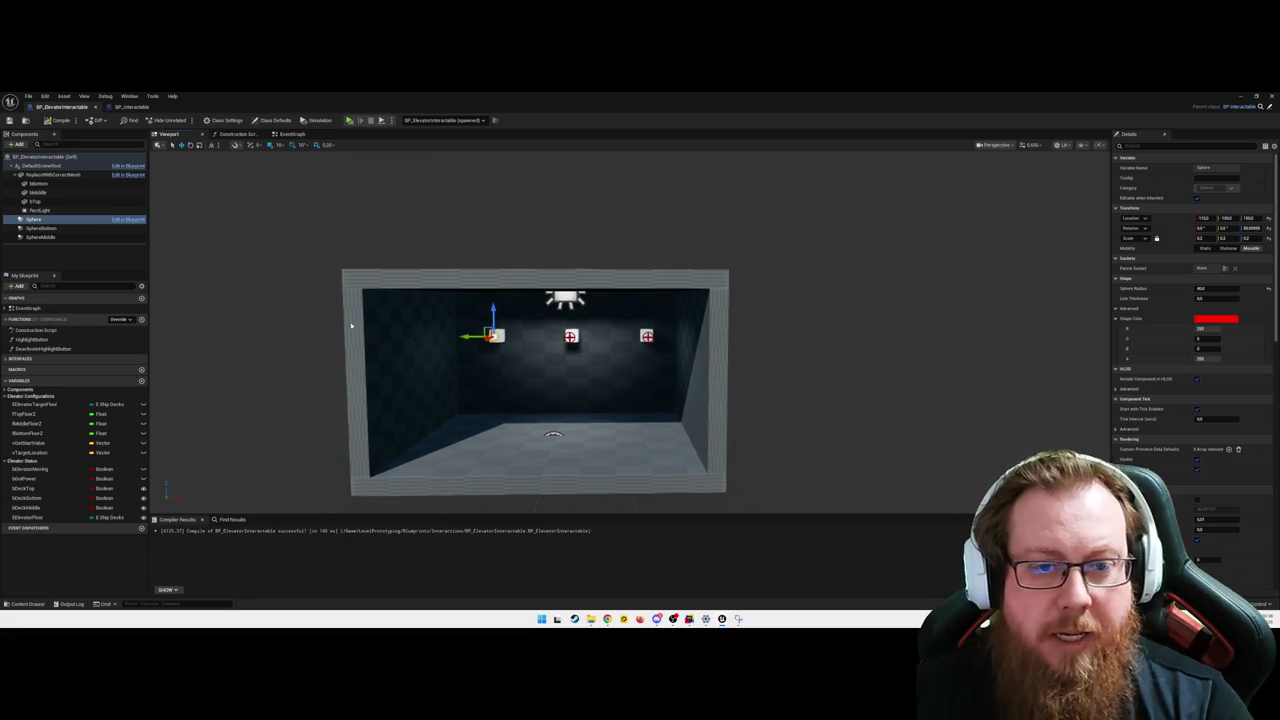
pyautogui.click(44, 219)
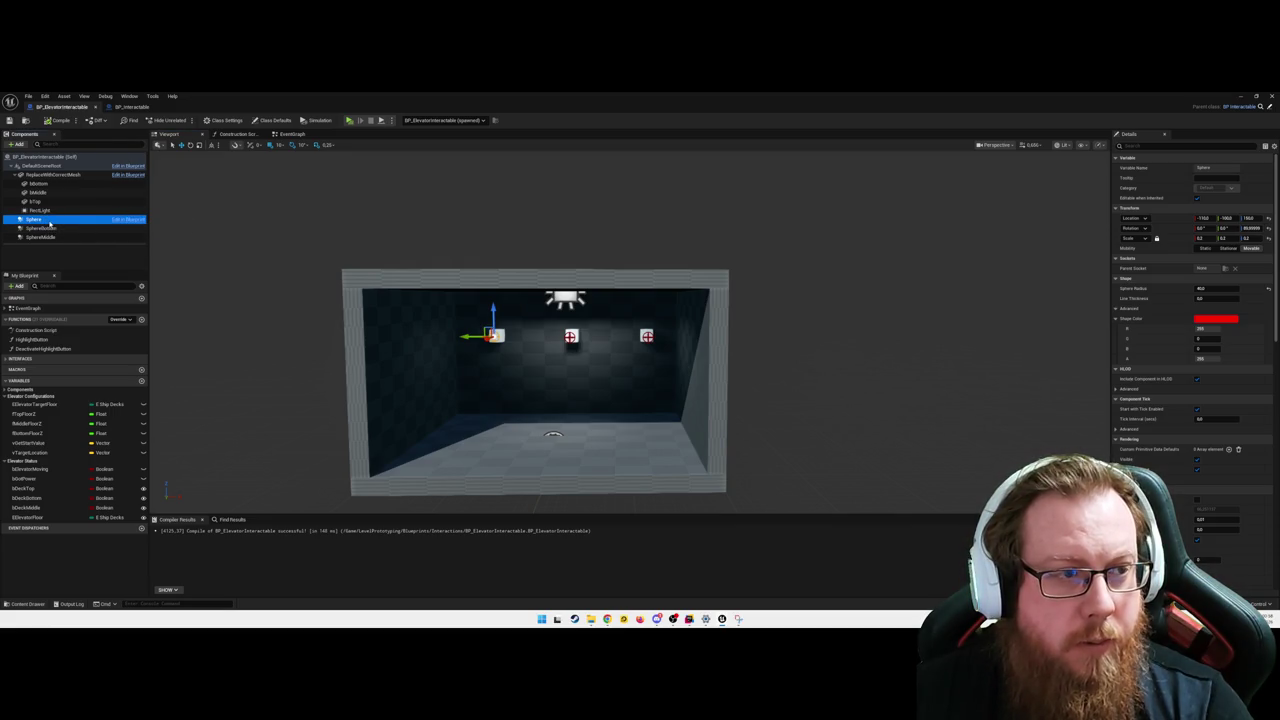
pyautogui.rightClick(49, 223)
pyautogui.moveTo(97, 242)
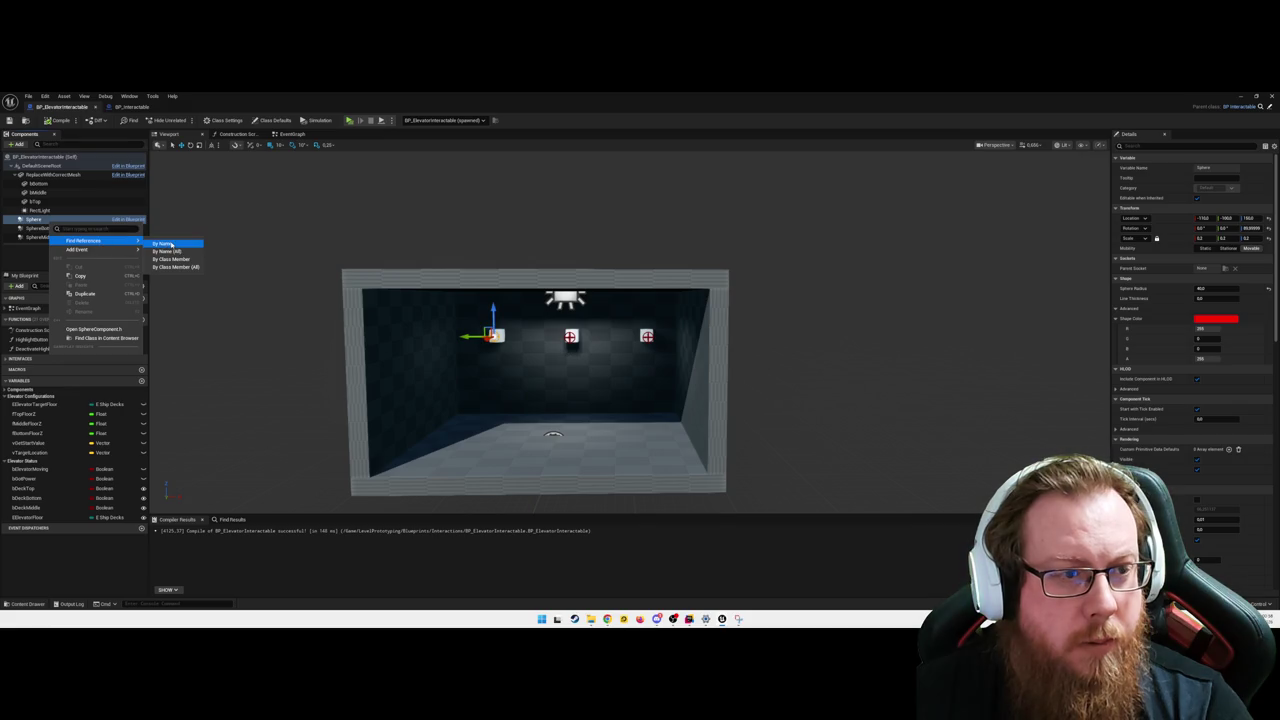
pyautogui.click(163, 244)
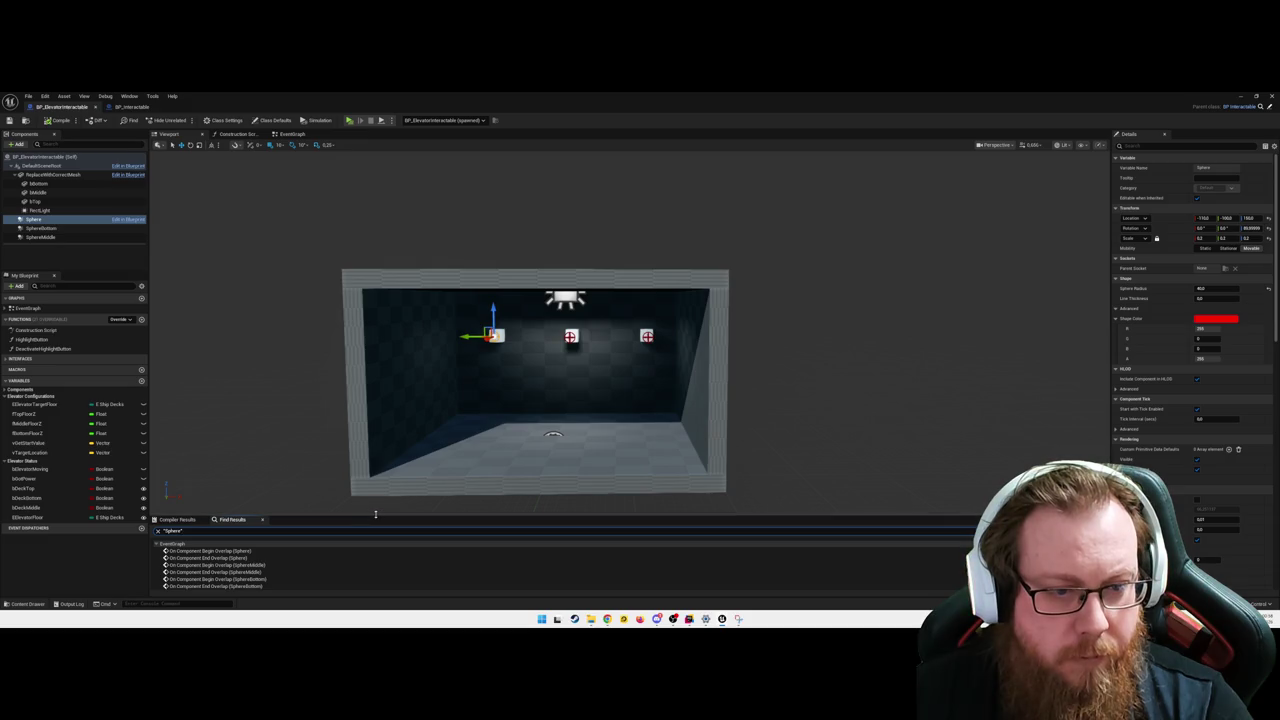
# - Review the Find Results listing each sphere's begin- and end-overlap events
pyautogui.moveTo(374, 515); pyautogui.dragTo(370, 438)
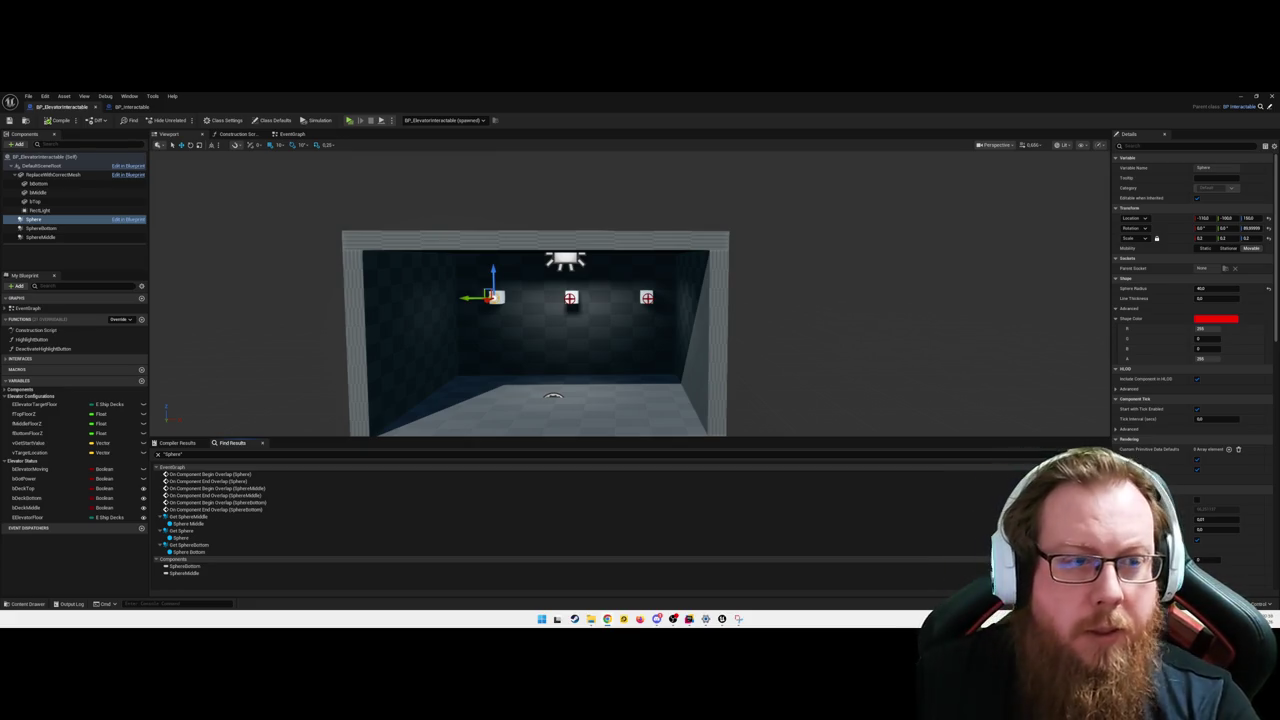
pyautogui.moveTo(728, 371); pyautogui.dragTo(702, 347)
pyautogui.hotkey('ctrl', 'space')
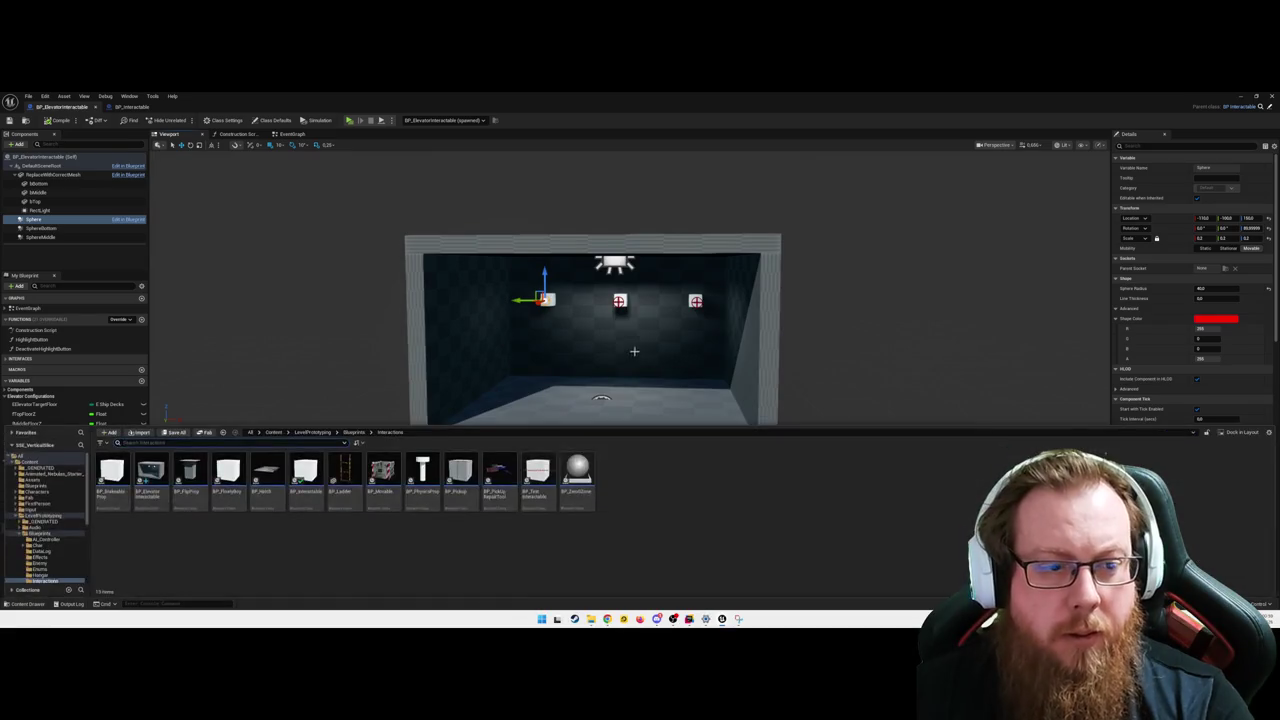
pyautogui.click(174, 443)
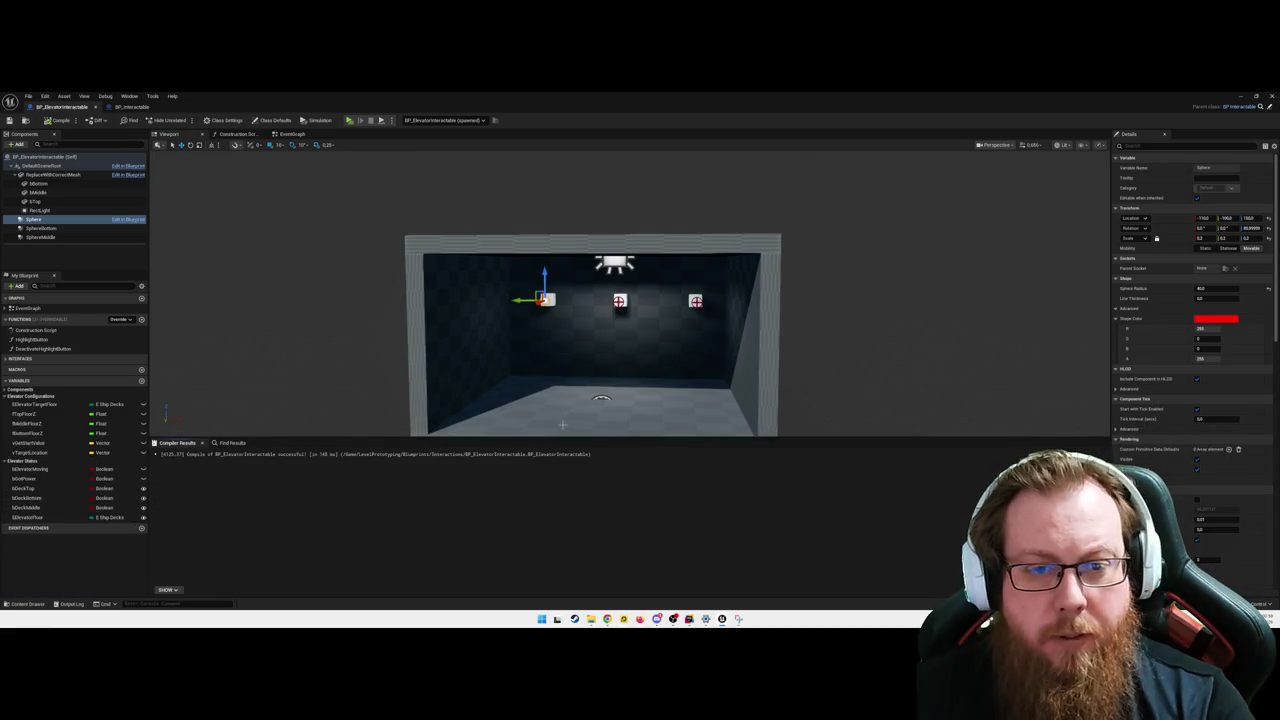
pyautogui.moveTo(560, 442); pyautogui.dragTo(560, 507)
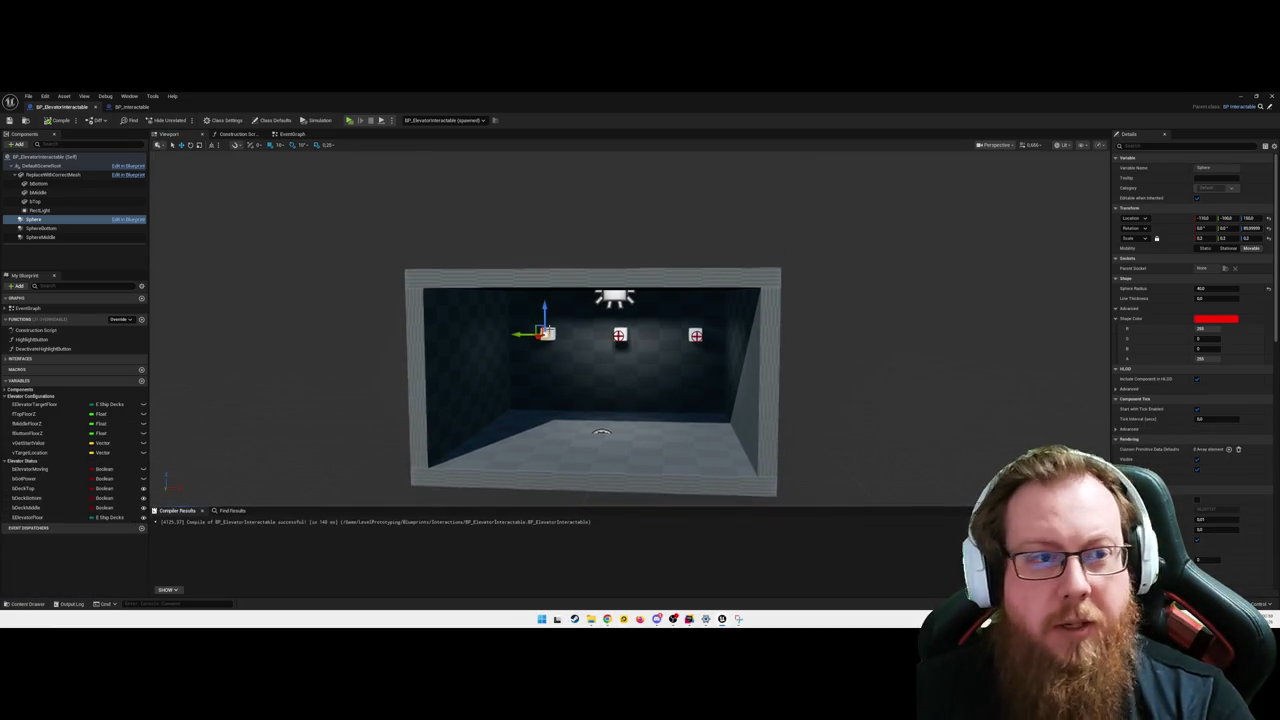
# - Set the top button's Sphere trigger to a uniform scale of 1.0
pyautogui.click(1200, 238)
pyautogui.write('1')
pyautogui.press('Return')
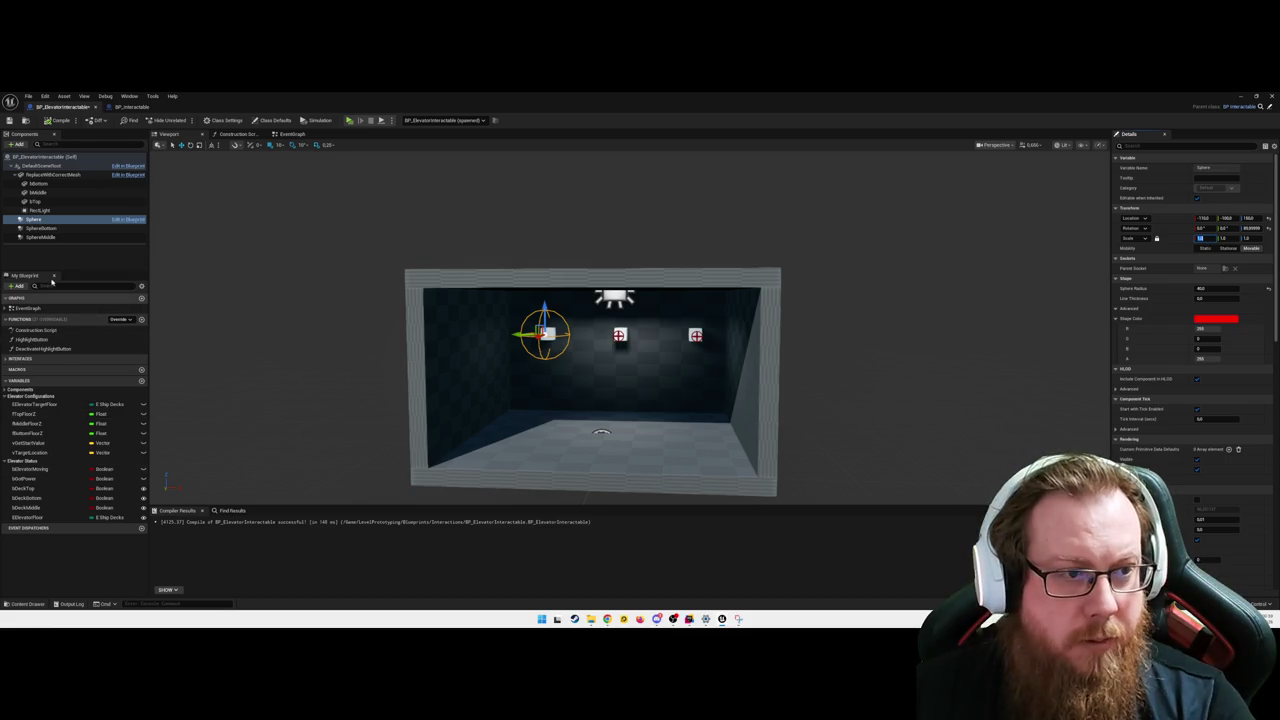
# - Set SphereBottom and SphereMiddle each to a uniform scale of 1.0
pyautogui.click(40, 228)
pyautogui.click(1203, 238)
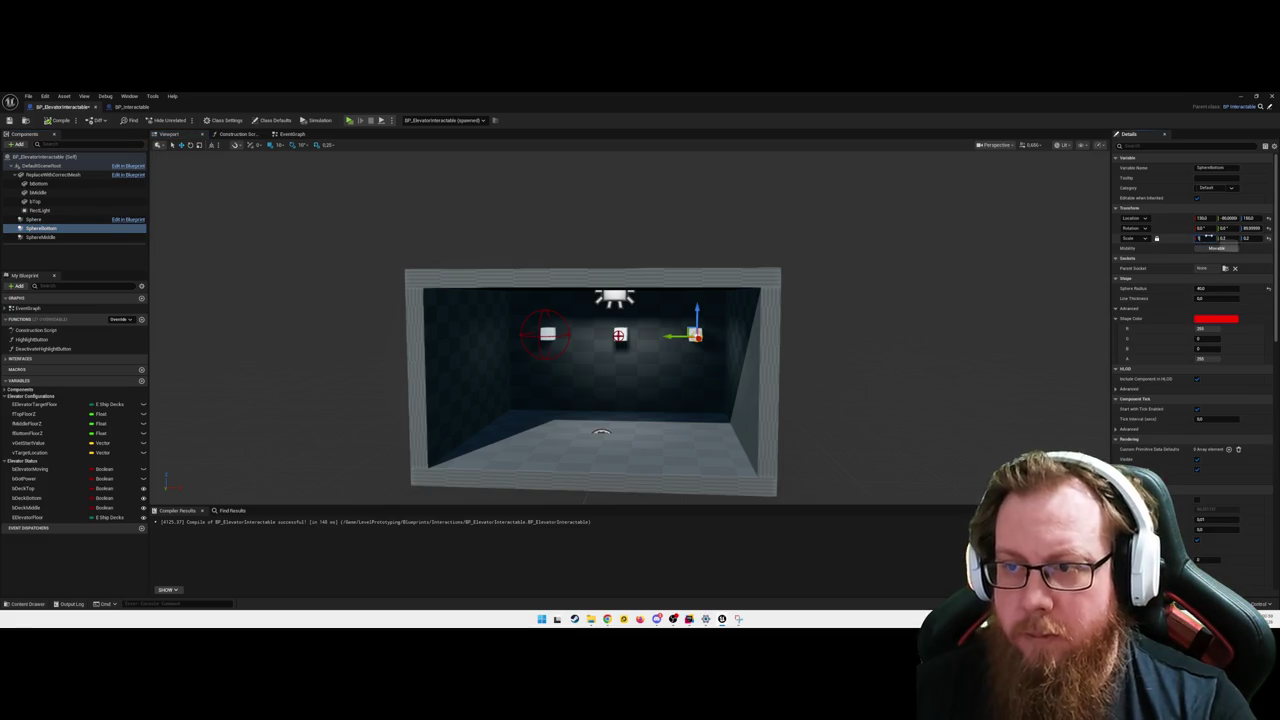
pyautogui.write('1')
pyautogui.press('Return')
pyautogui.click(60, 237)
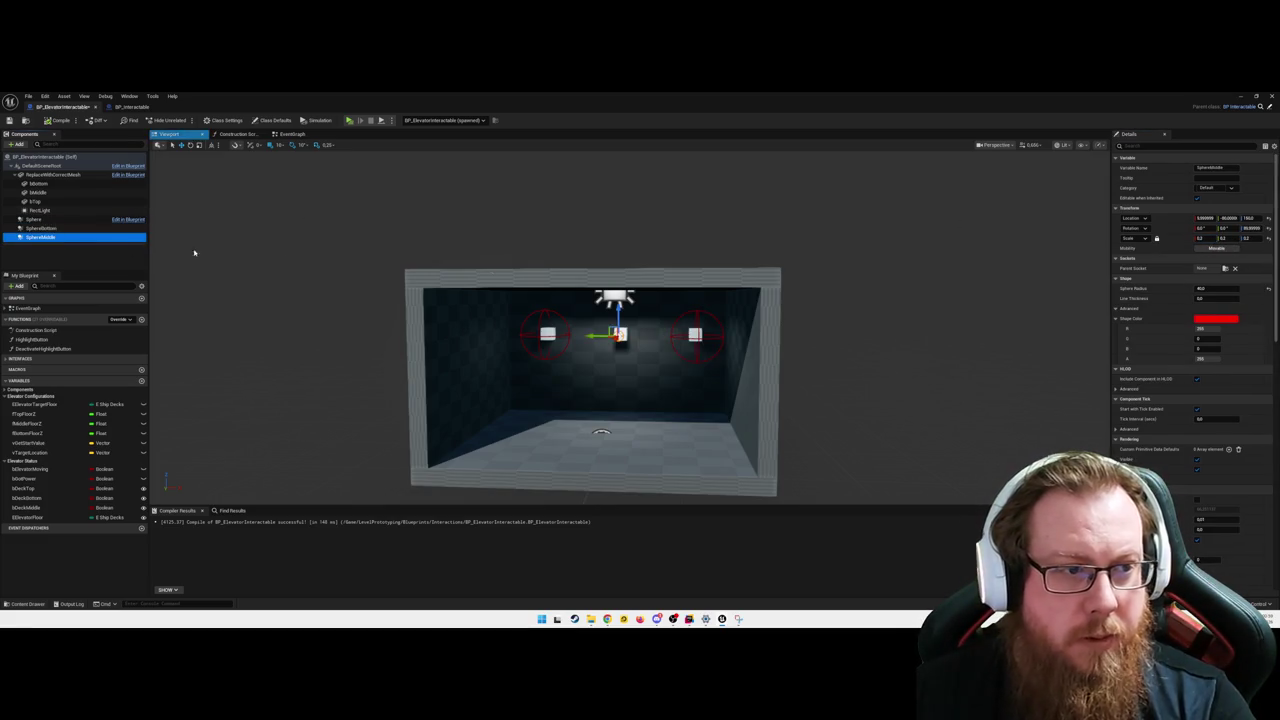
pyautogui.click(1203, 238)
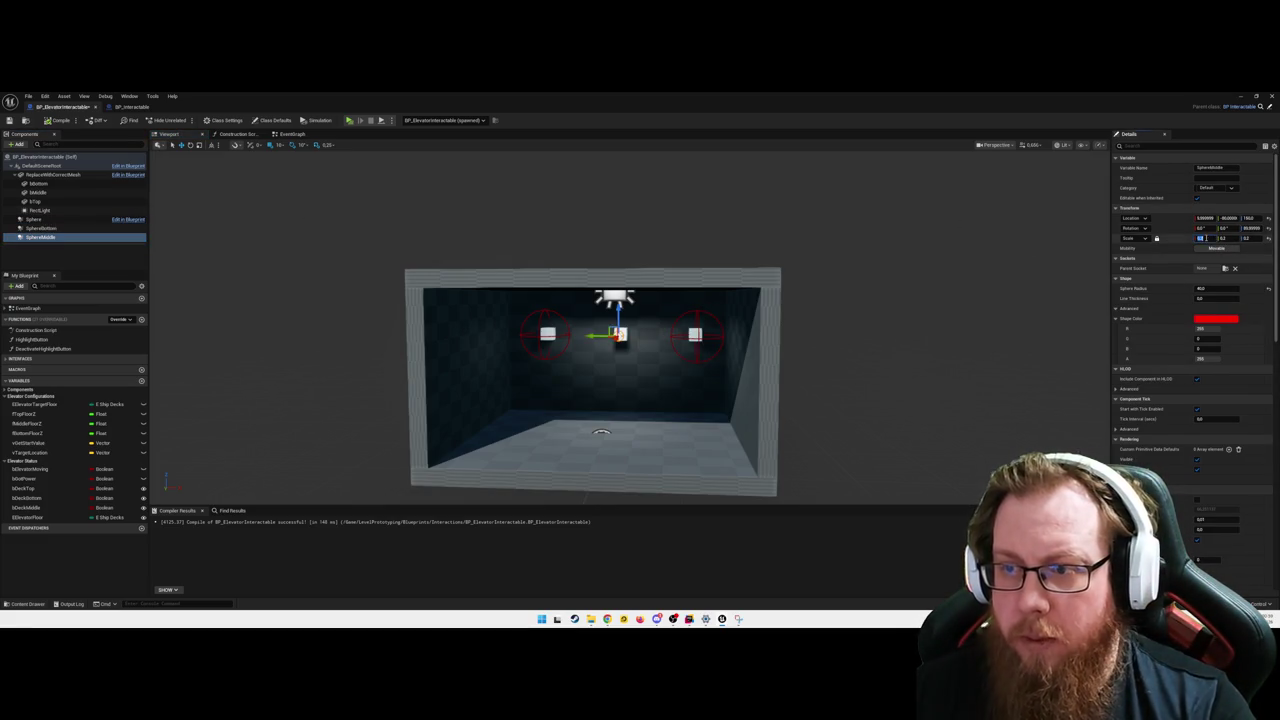
pyautogui.write('1')
pyautogui.press('Return')
# - Frame and snip the three enlarged button spheres, then compile the Blueprint
pyautogui.press('f')
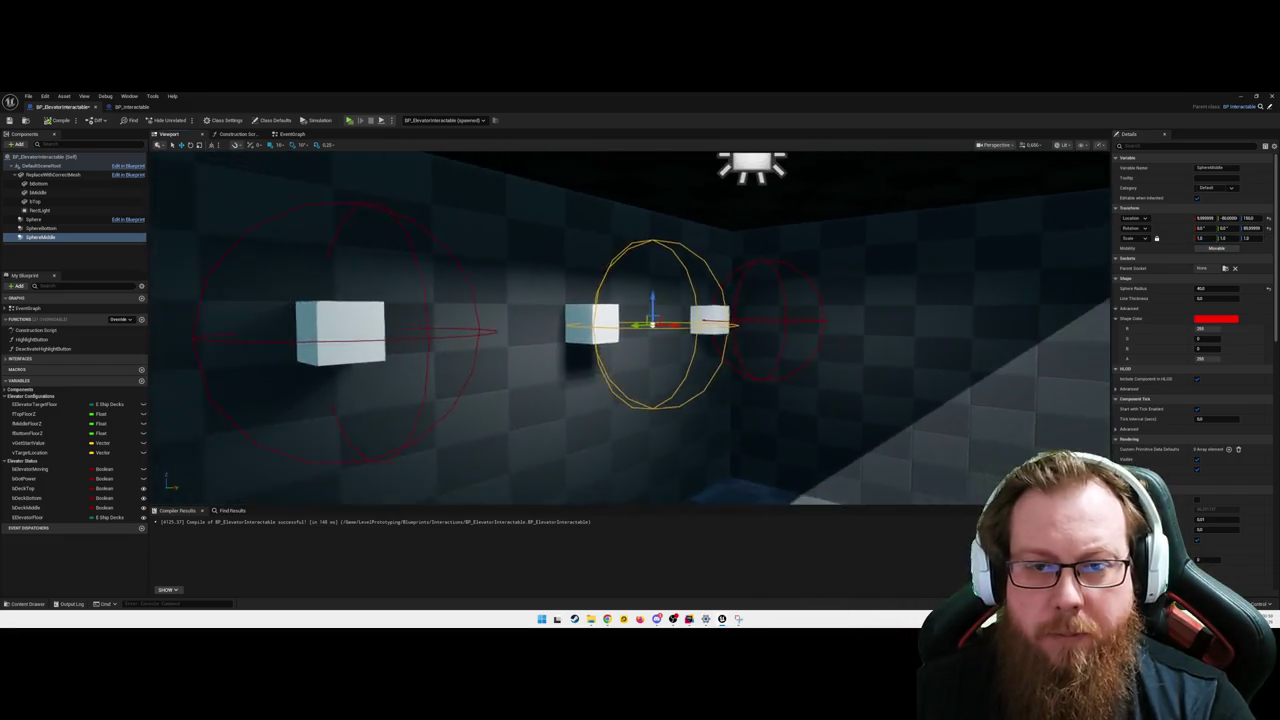
pyautogui.moveTo(169, 250)
pyautogui.mouseDown()
pyautogui.moveTo(169, 235)
pyautogui.moveTo(169, 250)
pyautogui.mouseUp()
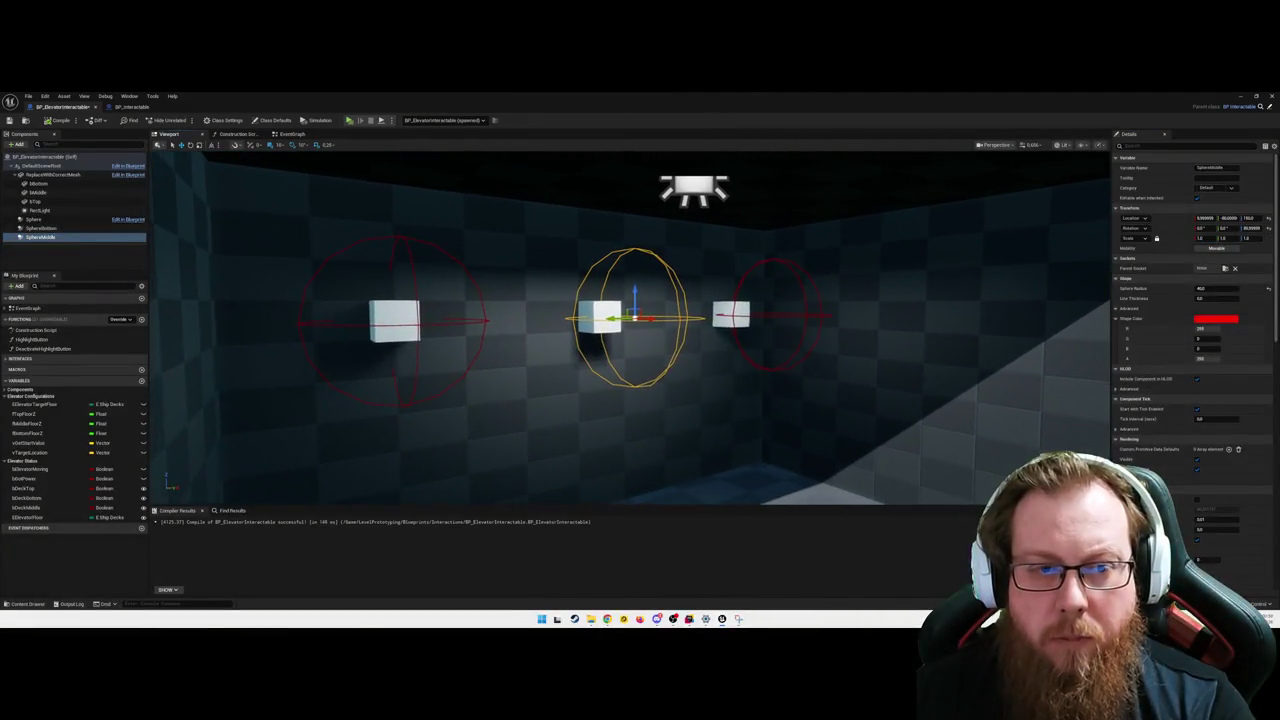
pyautogui.click(45, 219)
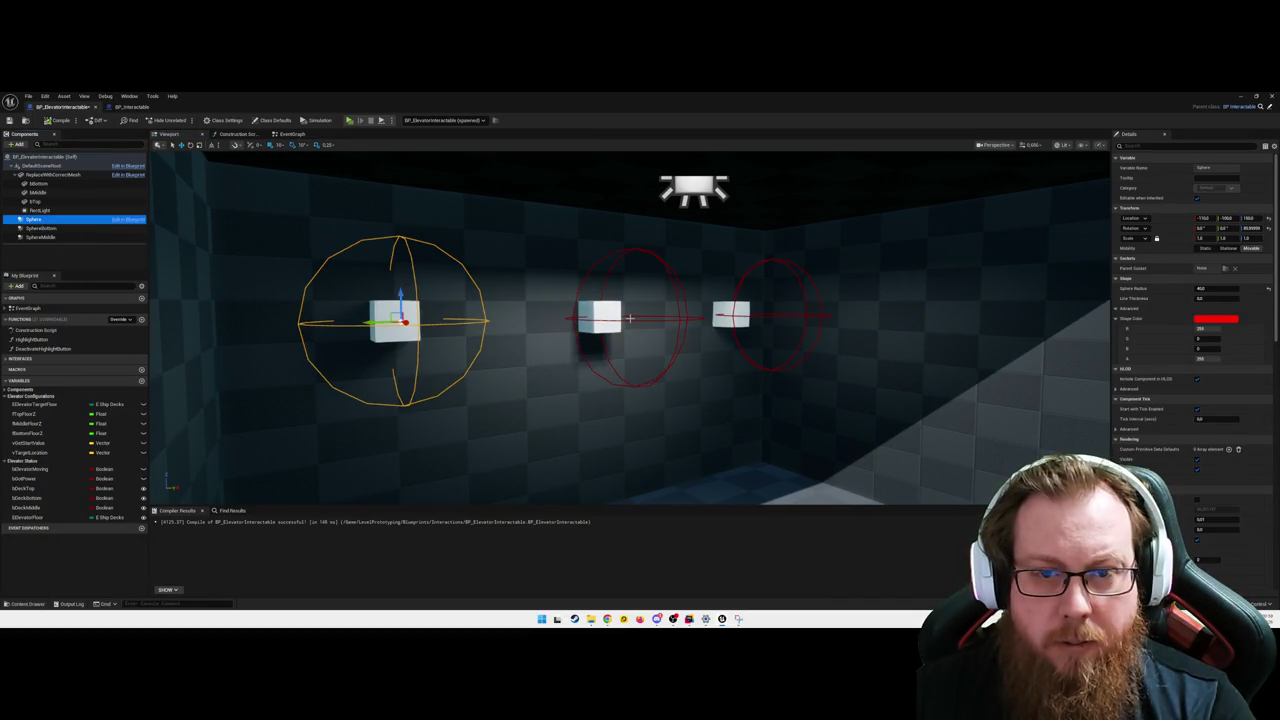
pyautogui.press('f')
pyautogui.moveTo(606, 338)
pyautogui.mouseDown()
pyautogui.moveTo(572, 353)
pyautogui.moveTo(558, 341)
pyautogui.moveTo(605, 395)
pyautogui.moveTo(580, 360)
pyautogui.moveTo(423, 314)
pyautogui.moveTo(600, 352)
pyautogui.moveTo(575, 345)
pyautogui.moveTo(715, 348)
pyautogui.mouseUp()
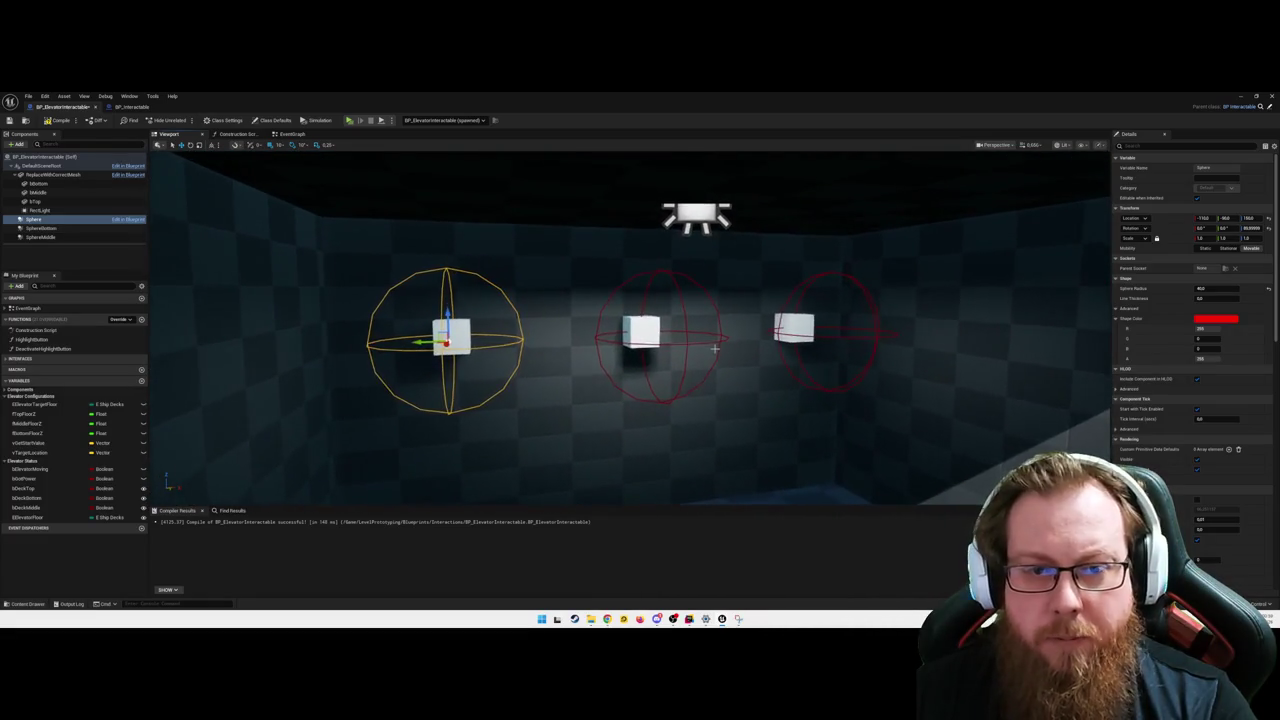
pyautogui.click(739, 618)
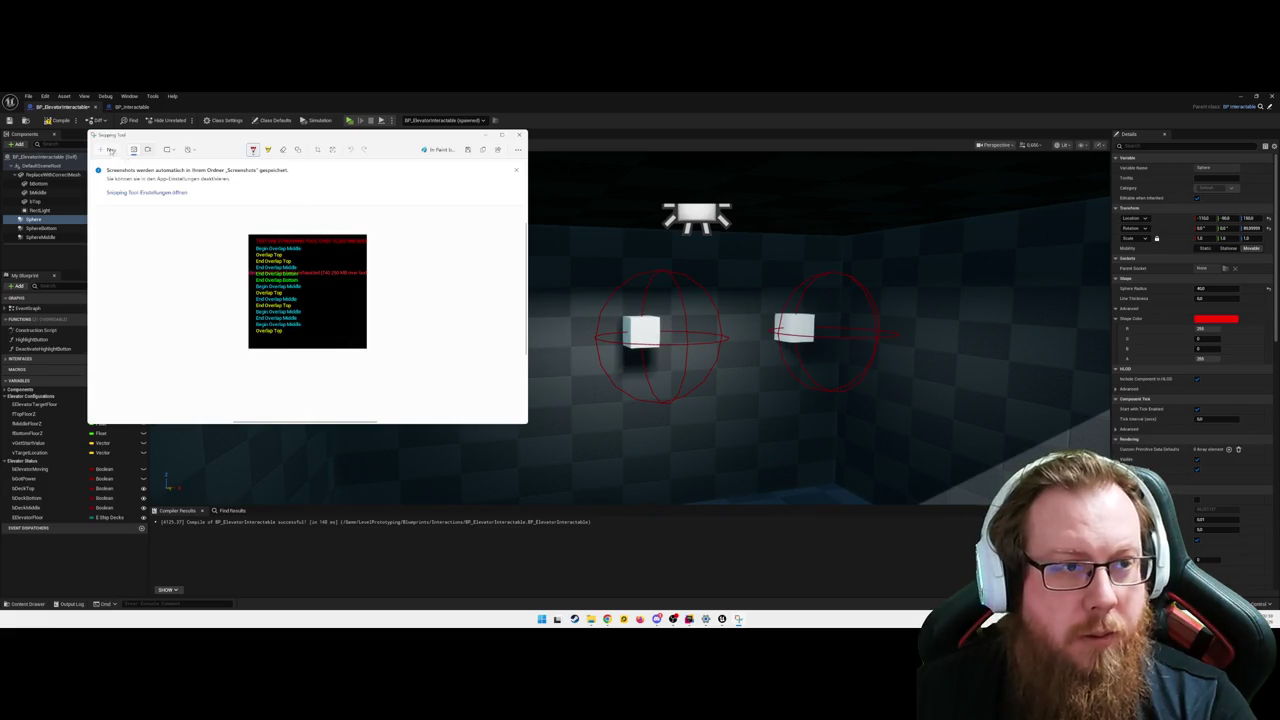
pyautogui.click(110, 150)
pyautogui.moveTo(314, 213)
pyautogui.mouseDown()
pyautogui.moveTo(694, 314)
pyautogui.moveTo(972, 493)
pyautogui.mouseUp()
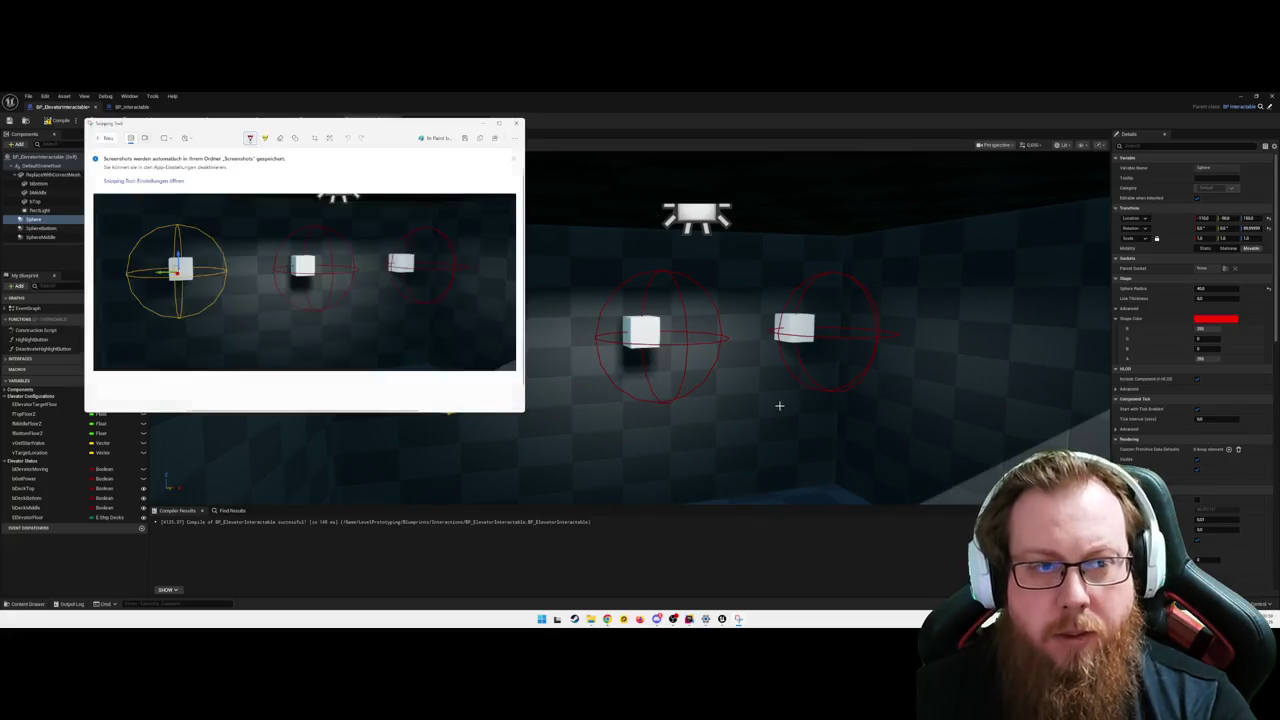
pyautogui.click(935, 145)
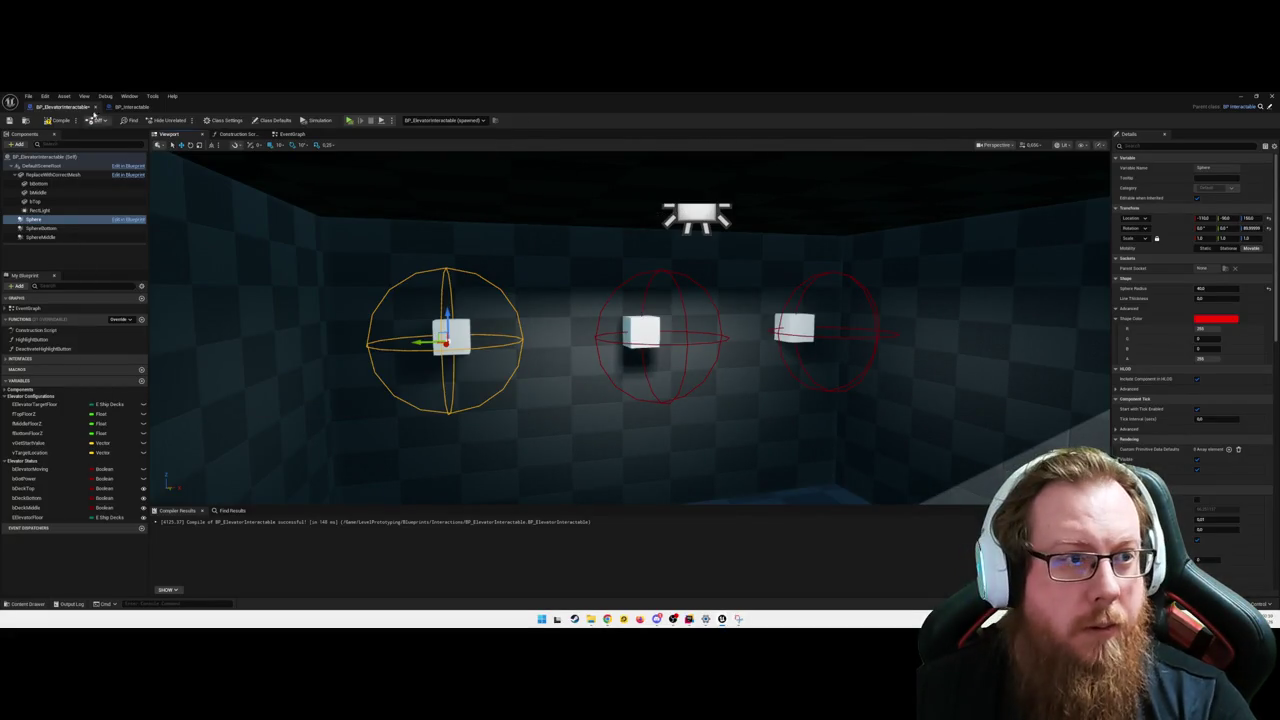
pyautogui.click(58, 120)
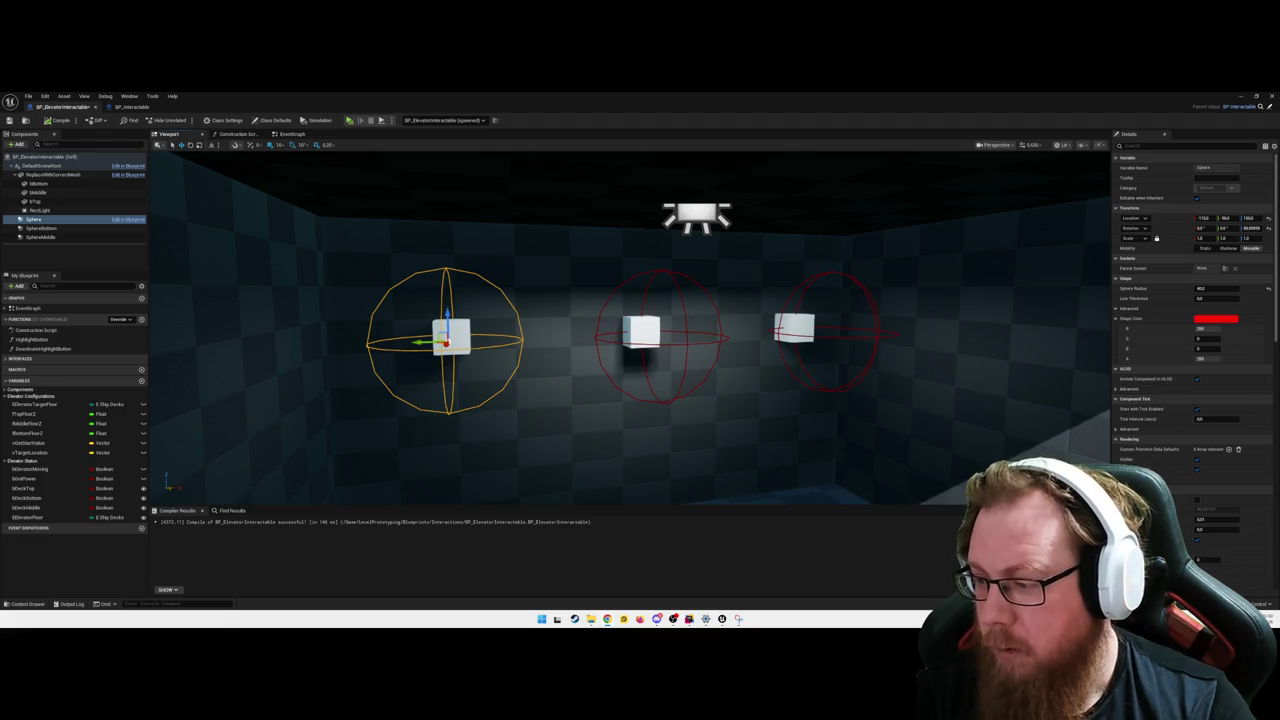
# - Save the two changed elevator Blueprint packages
pyautogui.moveTo(666, 366); pyautogui.dragTo(666, 366)
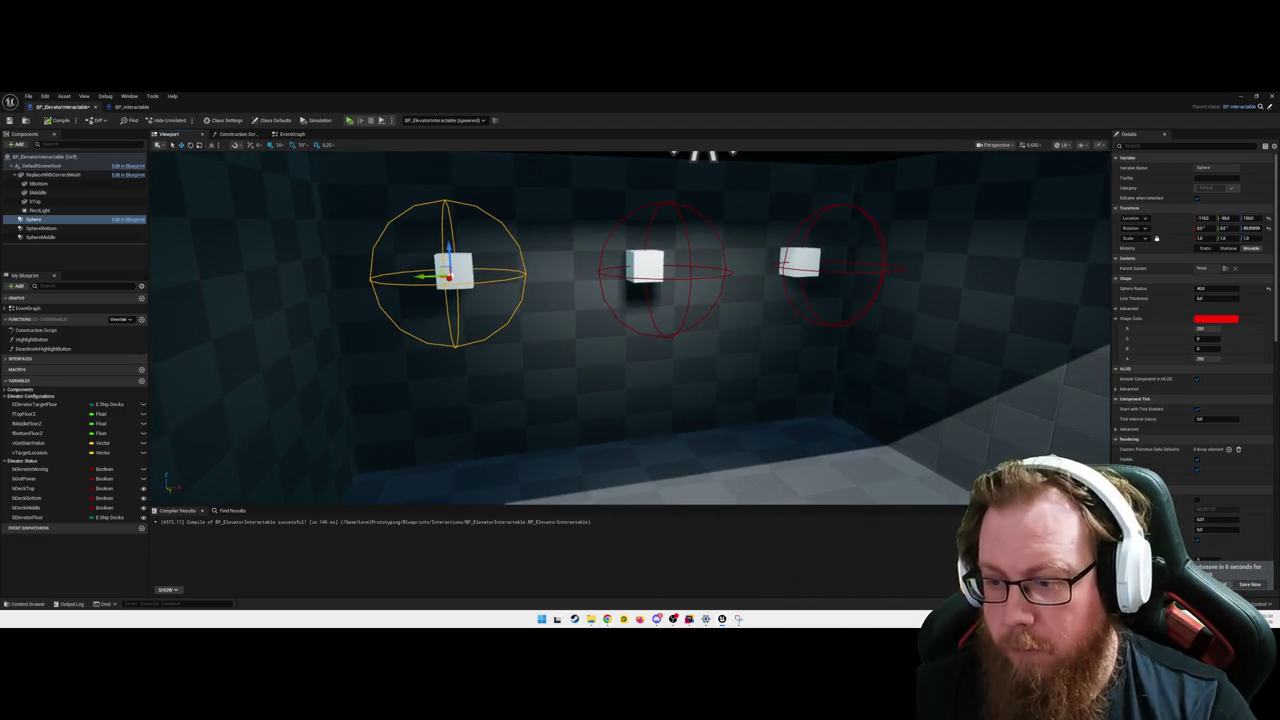
pyautogui.click(1252, 584)
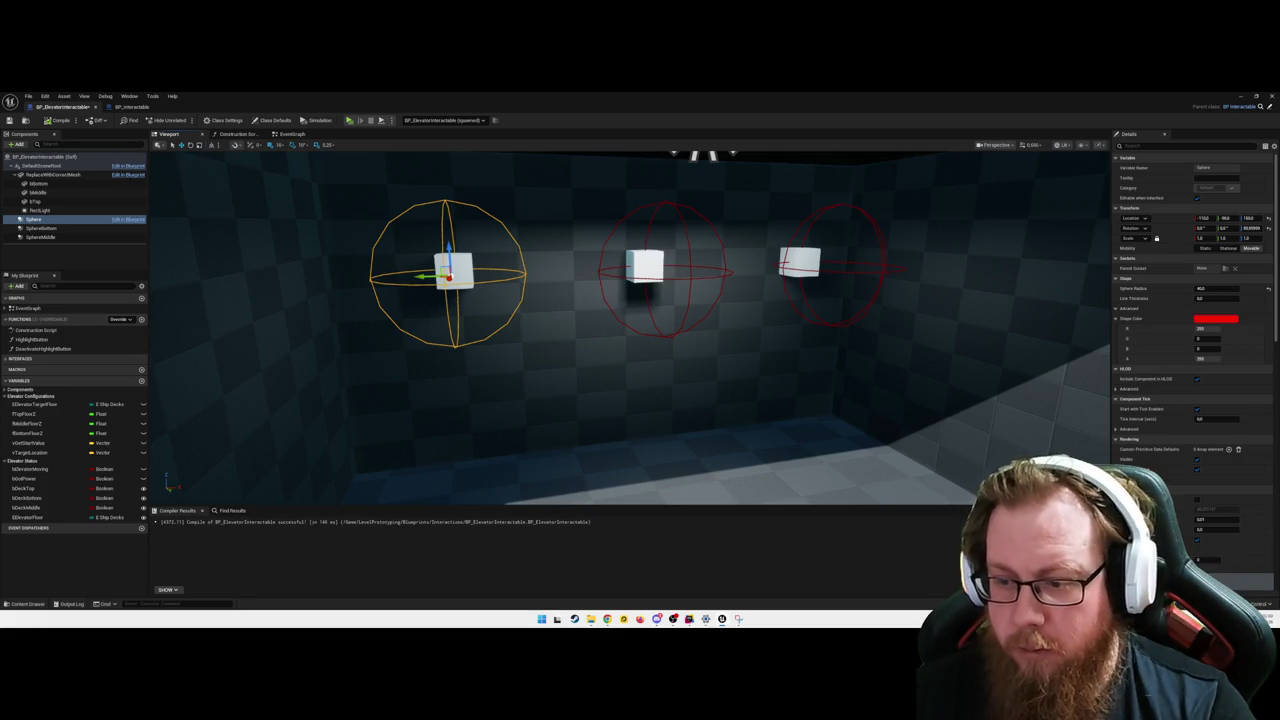
pyautogui.hotkey('ctrl', 'shift', 's')
pyautogui.click(698, 440)
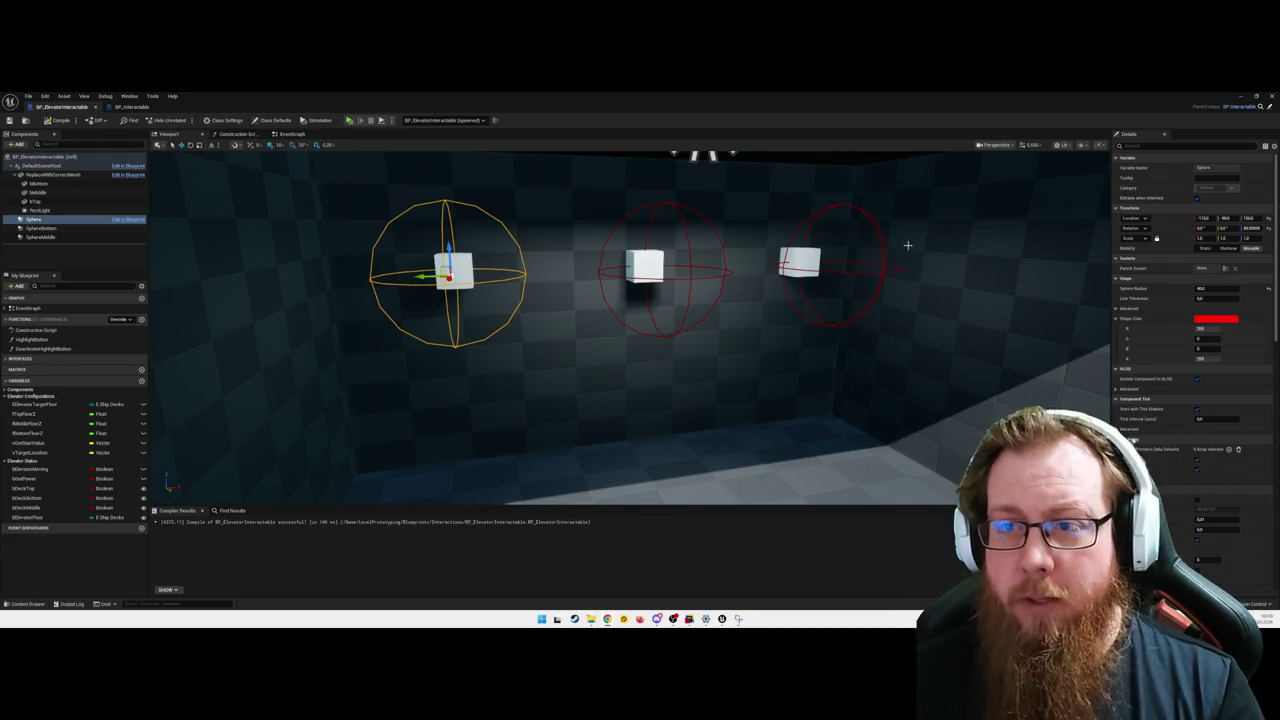
# - Return to the hangar level and clear the elevator selection
pyautogui.click(1241, 96)
pyautogui.moveTo(1001, 177); pyautogui.dragTo(920, 190)
pyautogui.click(960, 180)
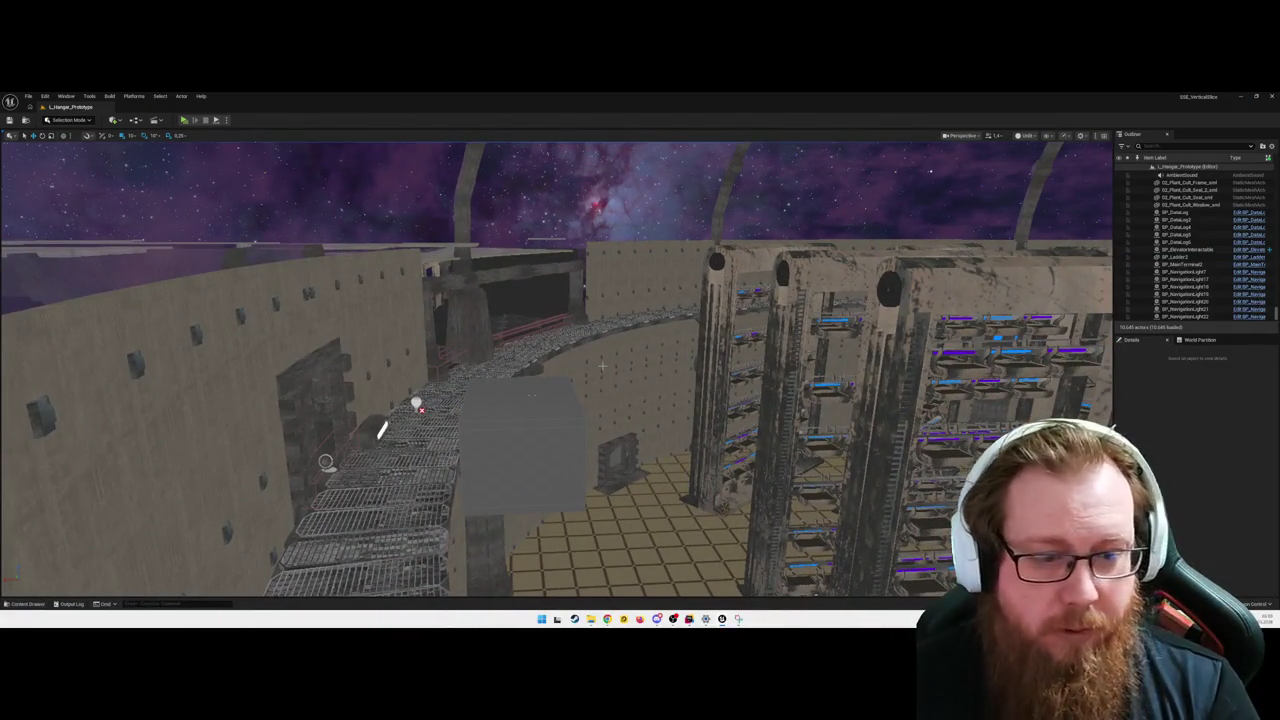